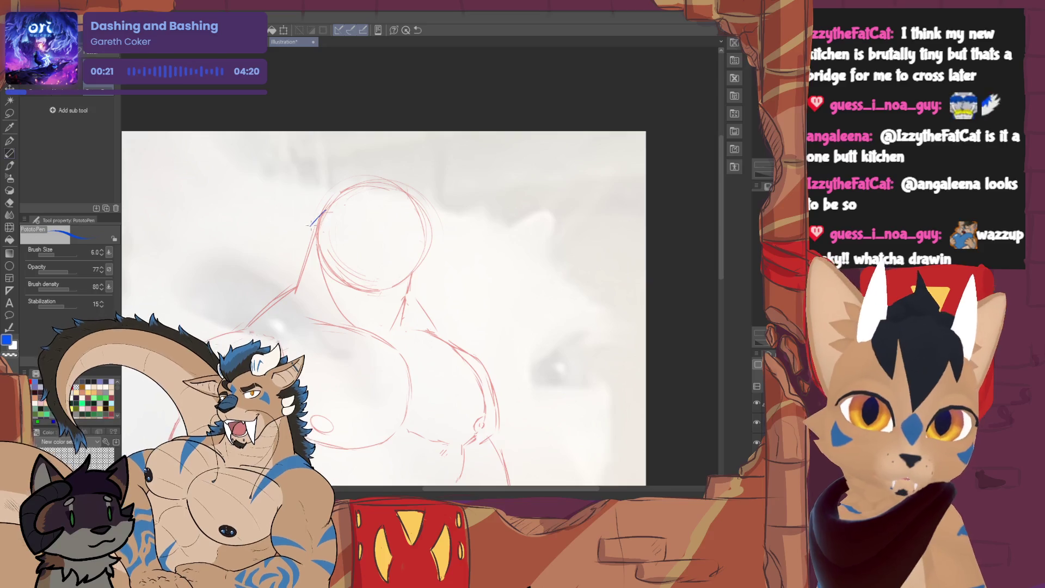
Trace the left and right sides of the head outline in blue, undoing and reworking bad strokes
mouse_move(323, 212)
left_mouse_down()
mouse_move(349, 287)
mouse_move(415, 291)
left_mouse_up()
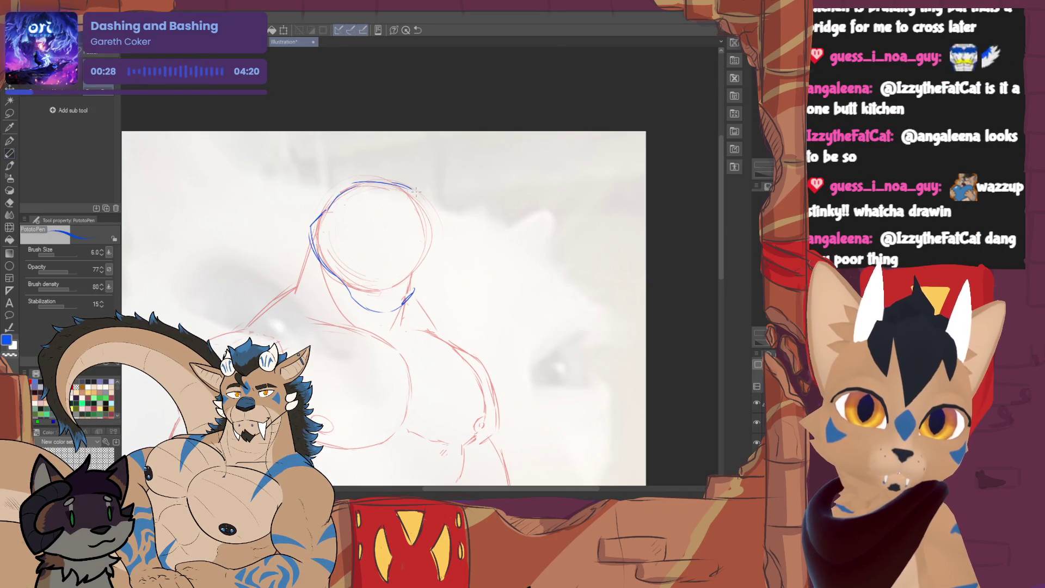
left_click_drag(433, 240, 404, 304)
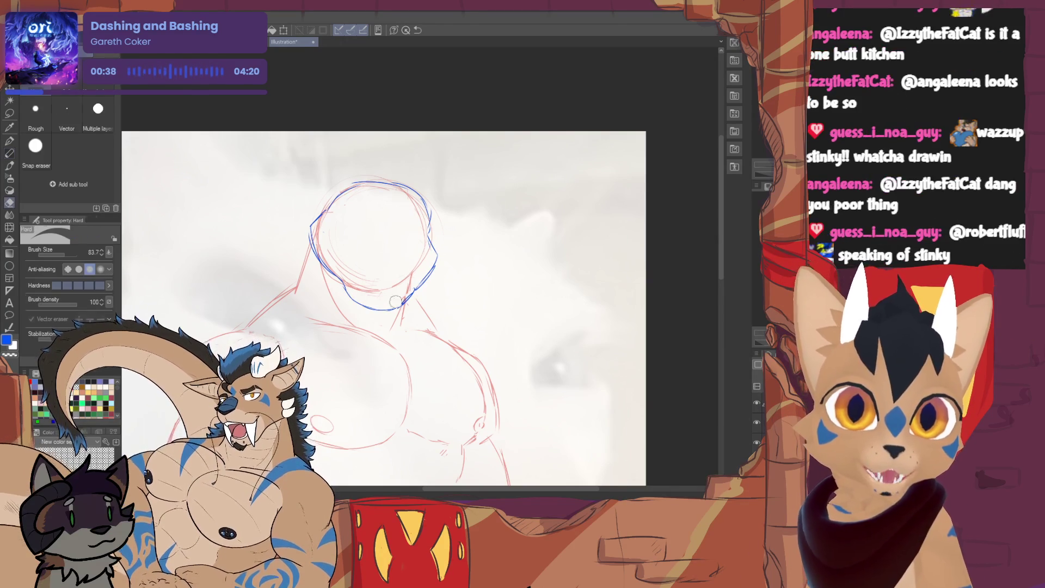
key("e")
key("p")
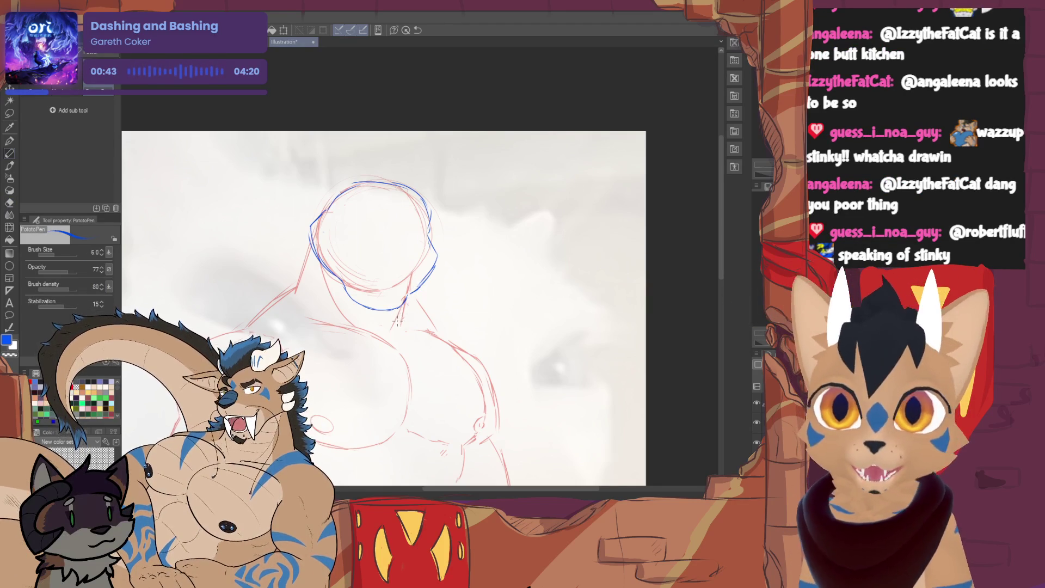
key("ctrl+z")
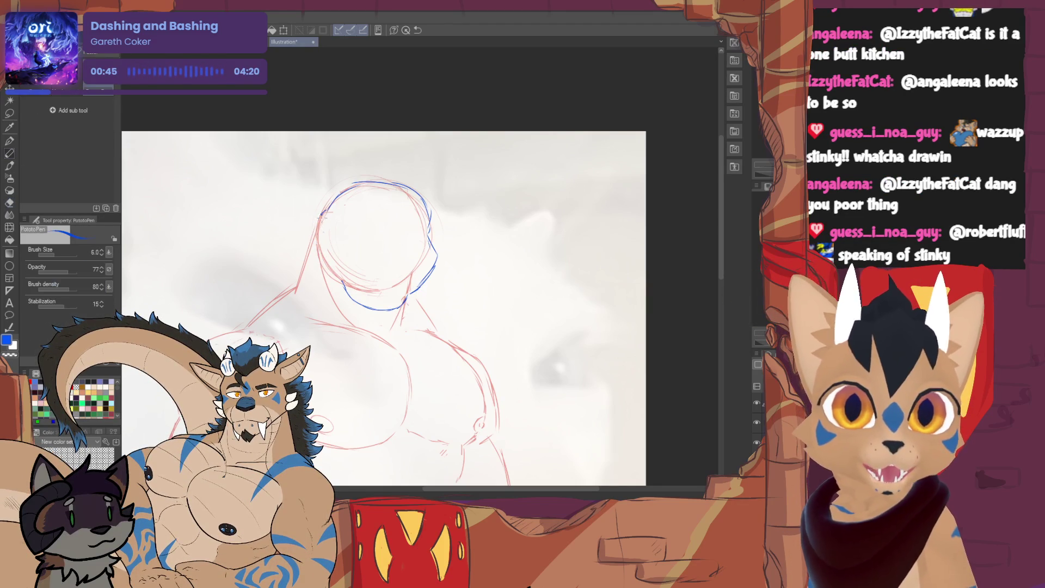
key("e")
key("p")
mouse_move(433, 253)
left_mouse_down()
mouse_move(438, 271)
mouse_move(437, 252)
left_mouse_up()
Draw a vertical centre line through the head, rescale the blue head strokes and start a facial line
left_click_drag(411, 190, 395, 293)
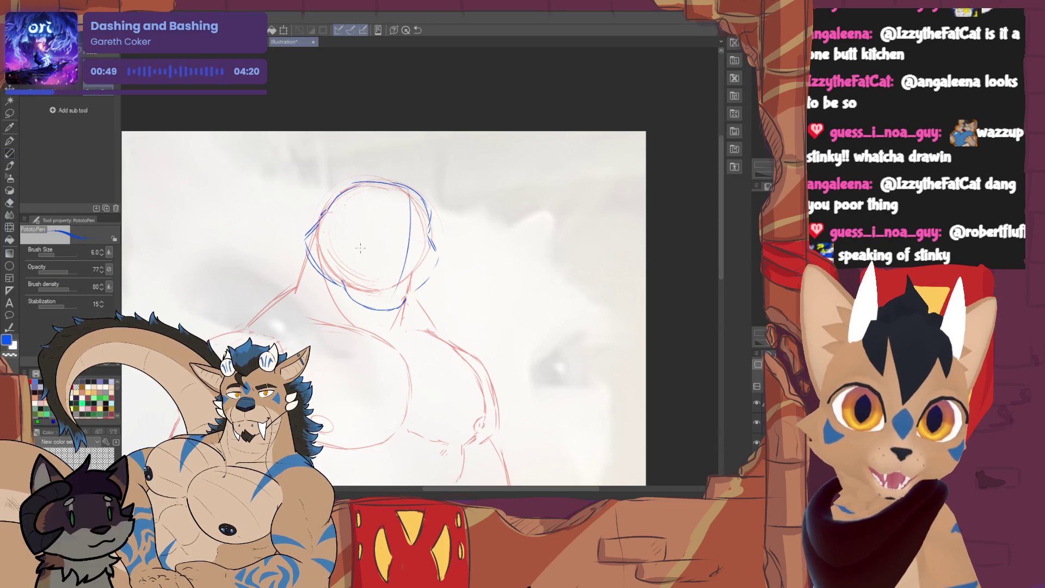
key("ctrl+z")
left_click_drag(407, 197, 384, 301)
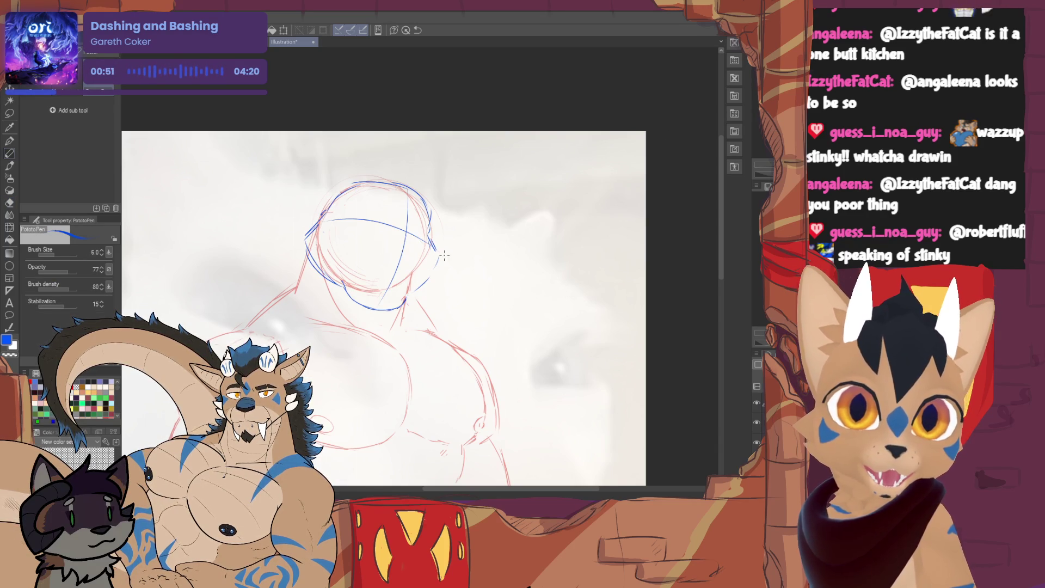
key("ctrl+t")
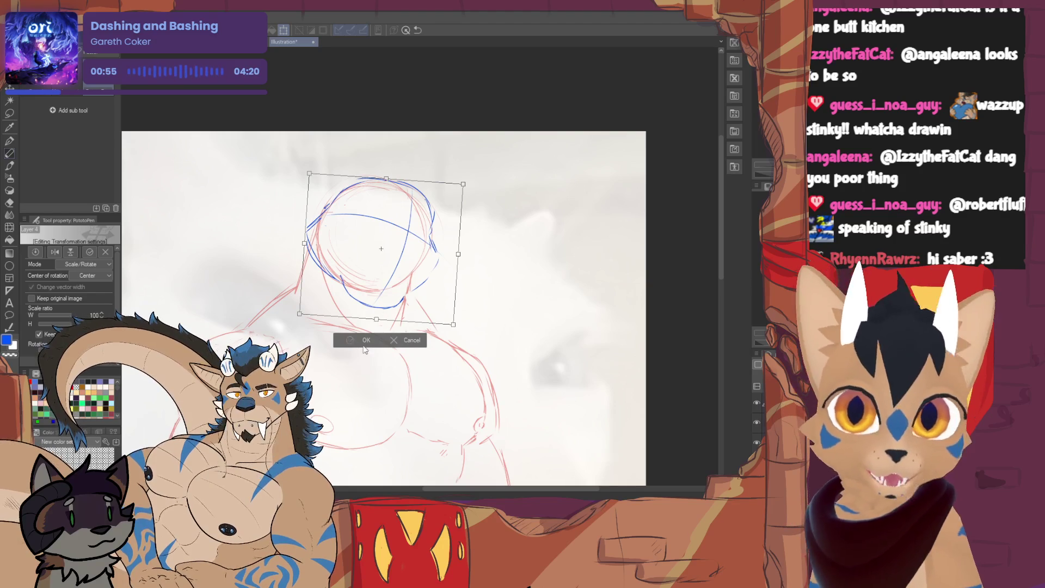
left_click(364, 341)
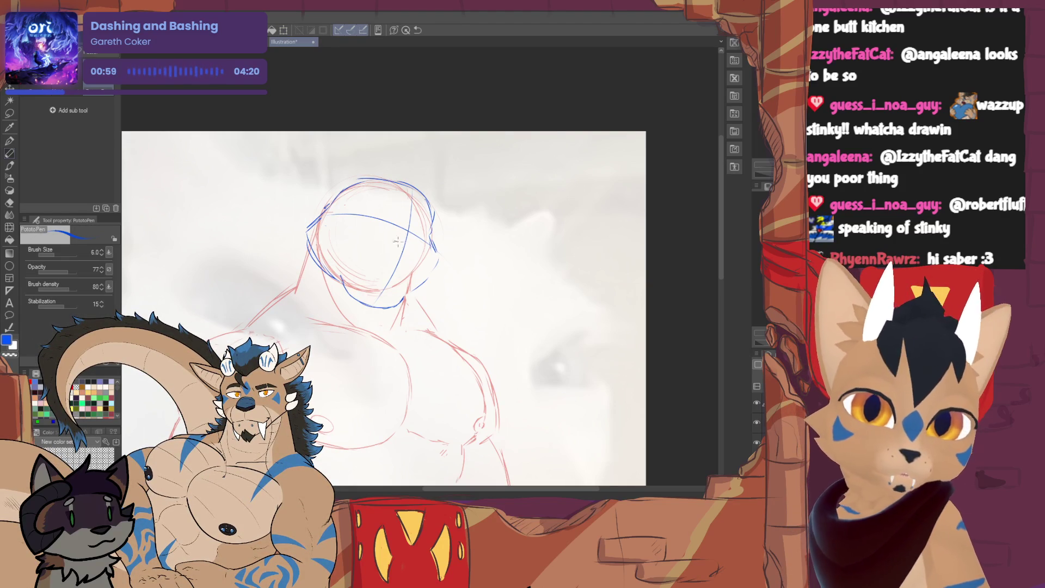
mouse_move(405, 233)
left_mouse_down()
mouse_move(399, 246)
mouse_move(412, 240)
left_mouse_up()
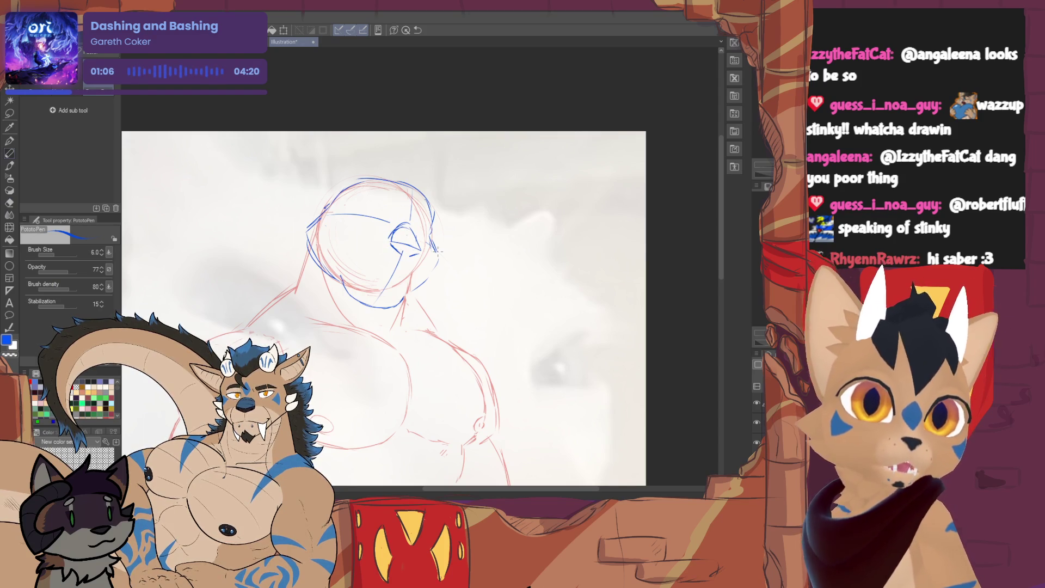
Sketch the mouth line and refine the eye strokes inside the head, undoing a bad attempt
left_click_drag(384, 310, 394, 328)
left_click_drag(339, 247, 341, 250)
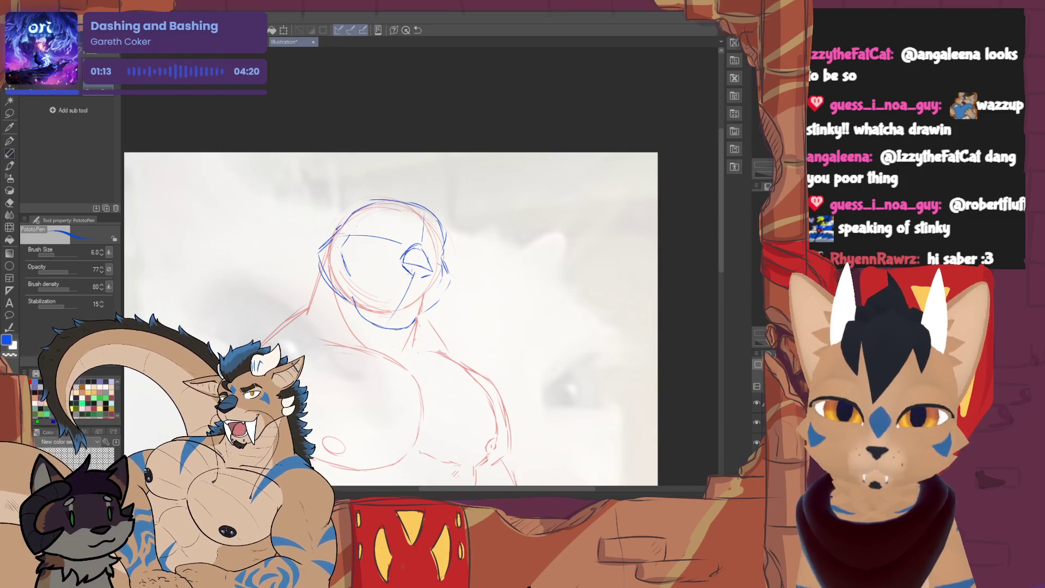
left_click_drag(374, 291, 397, 287)
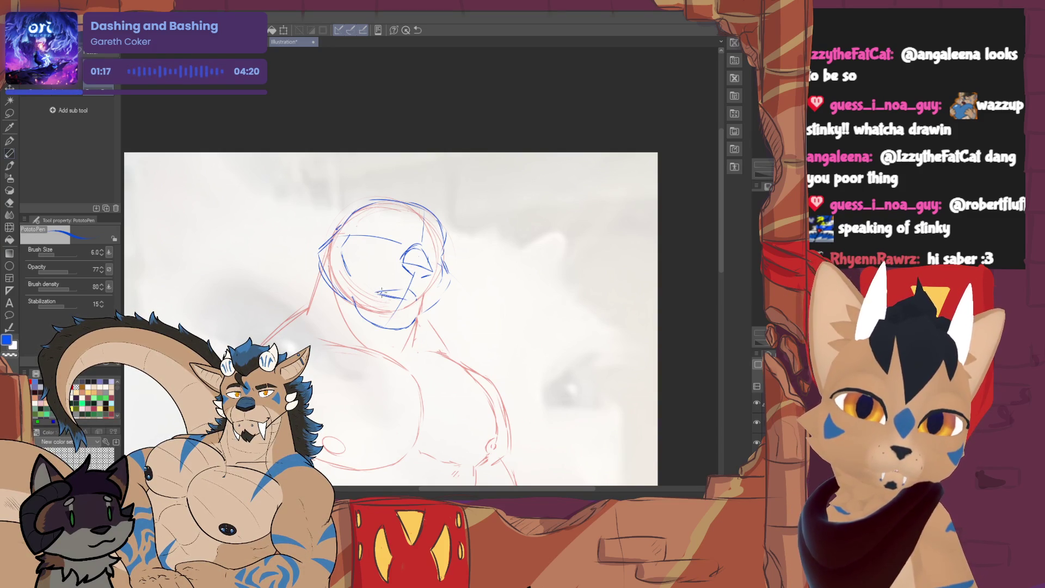
key("ctrl+z")
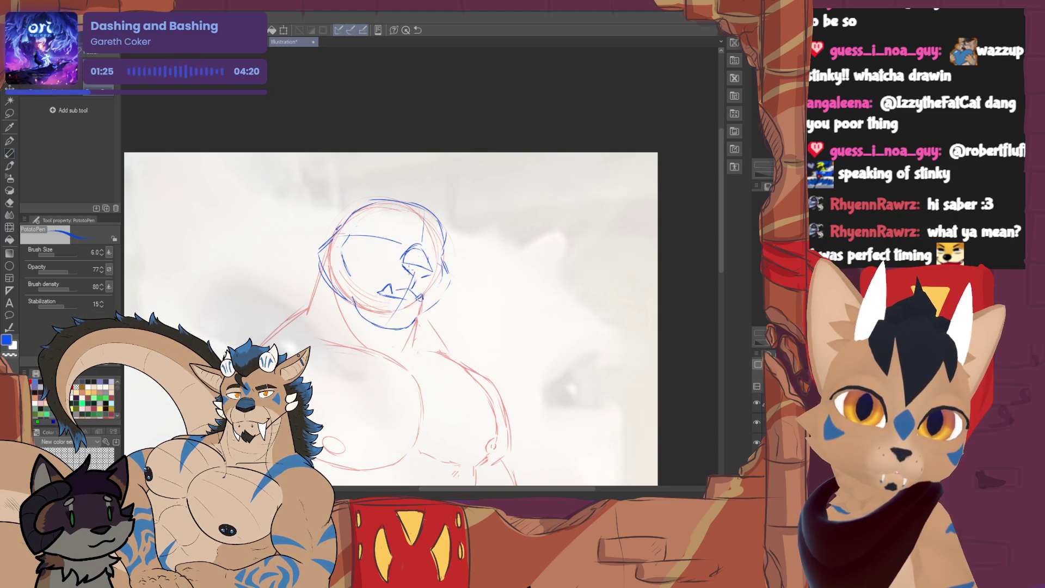
key("e")
key("p")
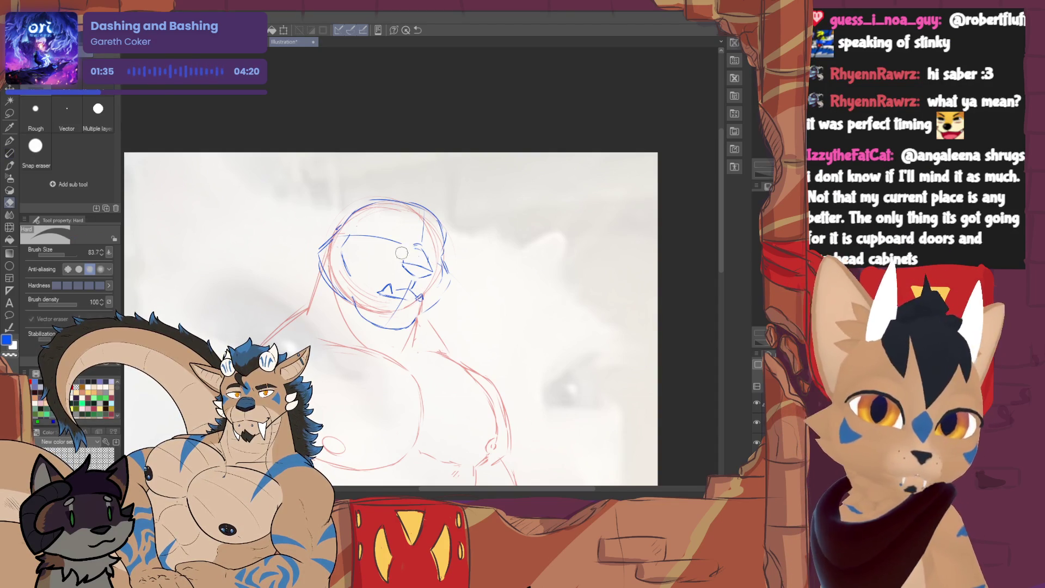
left_click_drag(407, 263, 432, 272)
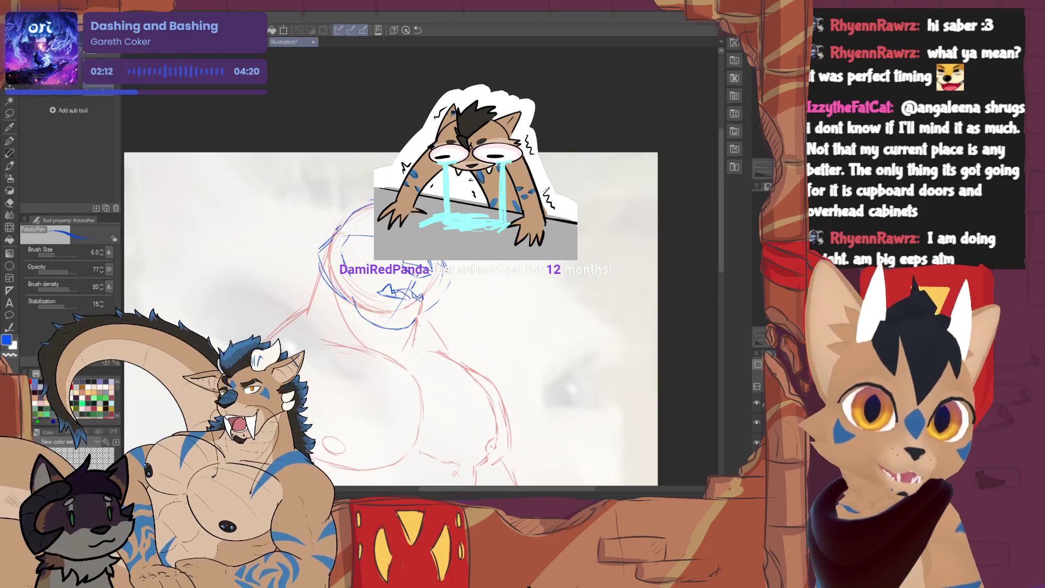
Clean the stray stroke near the chin with the eraser and begin rotating the head sketch
key("e")
key("p")
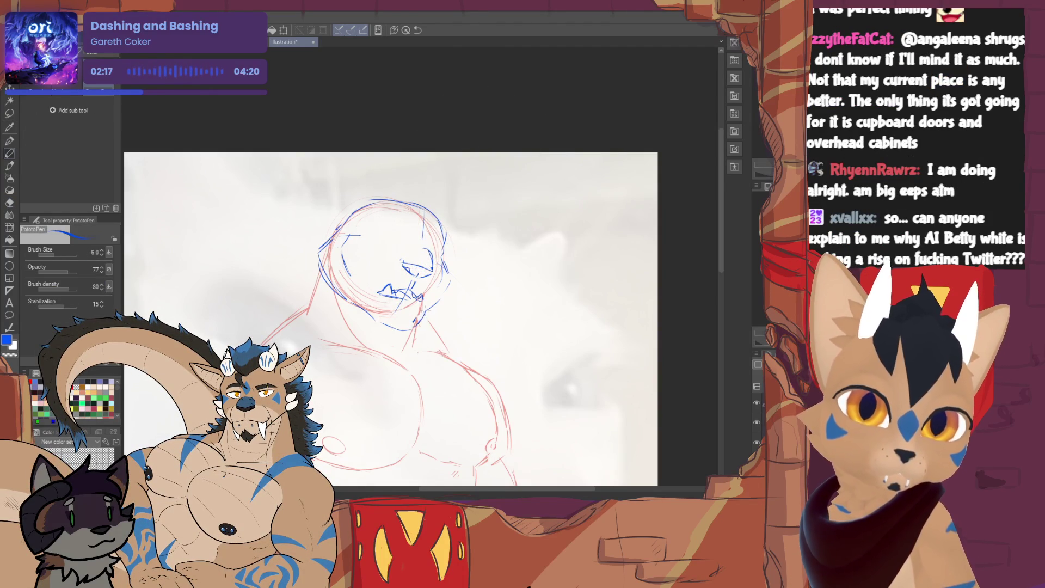
key("e")
left_click_drag(404, 325, 425, 317)
key("p")
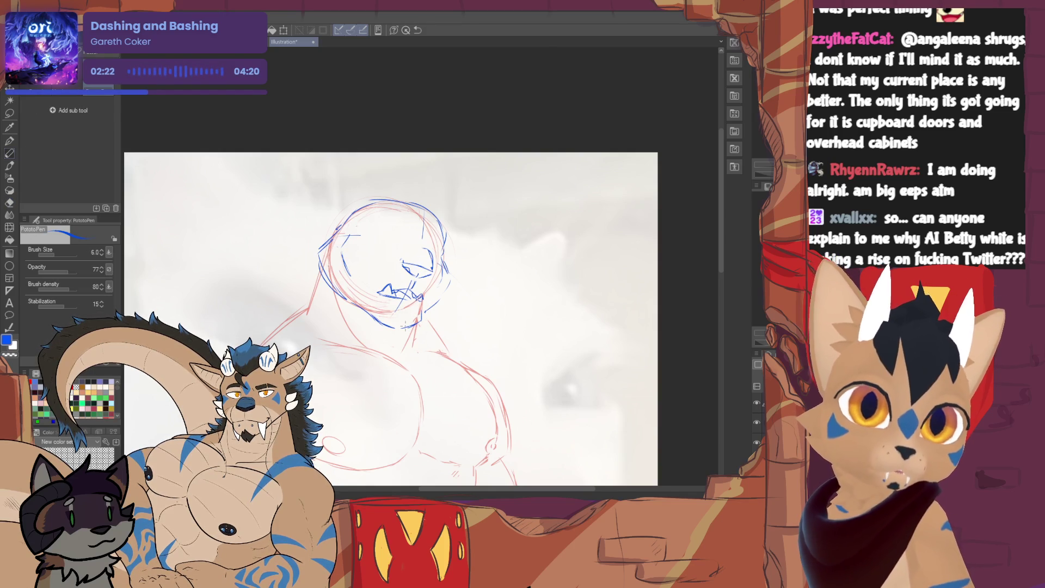
scroll(408, 326, "down", 1)
scroll(384, 311, "down", 1)
key("ctrl+t")
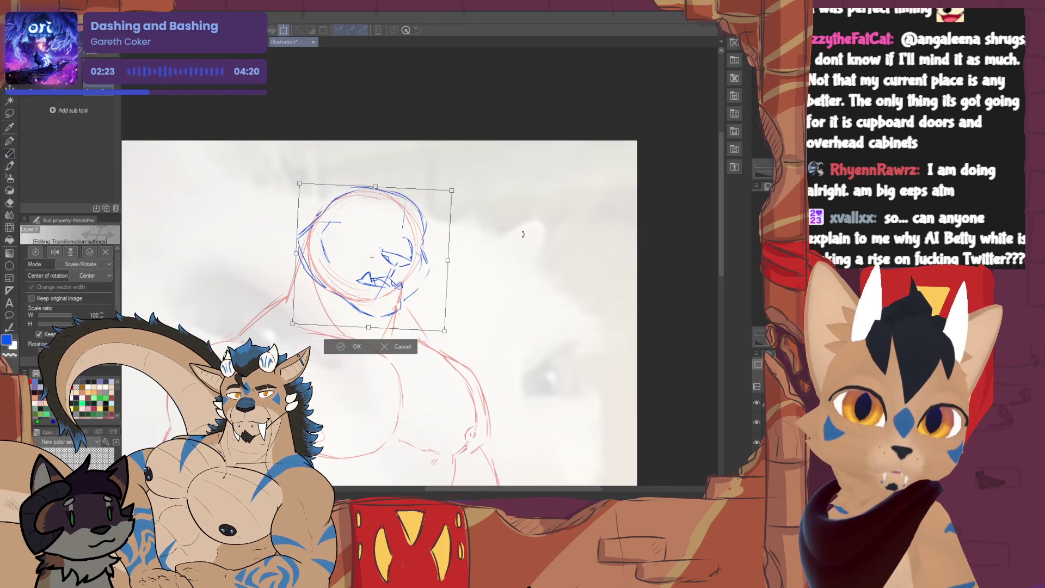
Confirm the slight tilt of the head and start the edge of the left ear
key("Return")
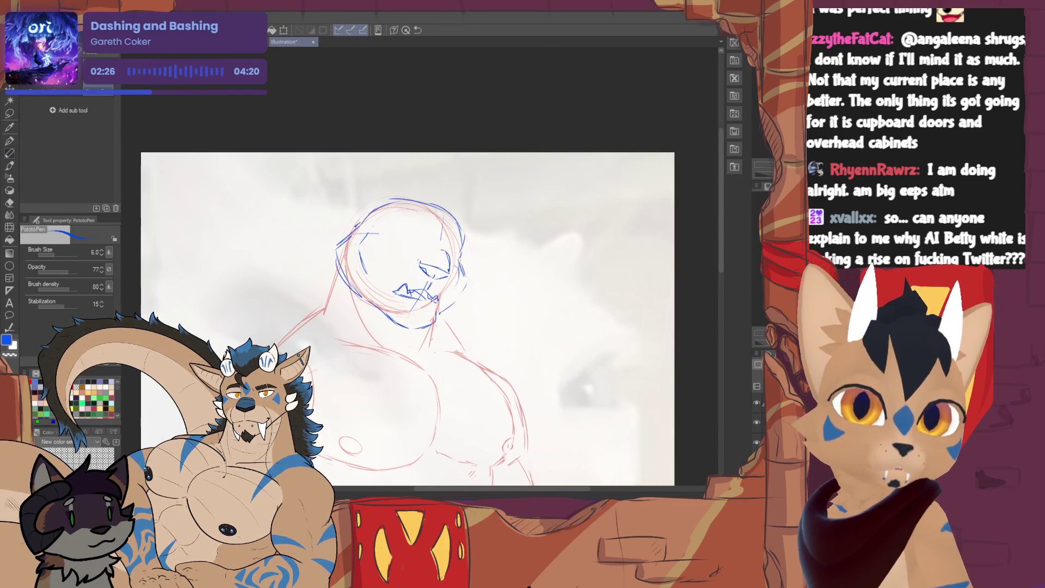
scroll(400, 328, "up", 1)
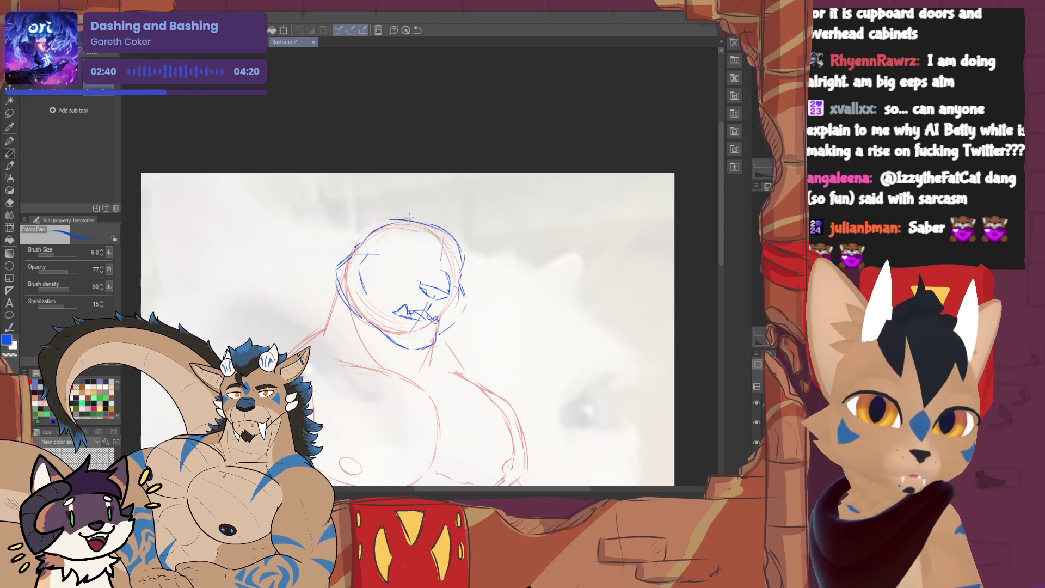
left_click_drag(390, 206, 373, 228)
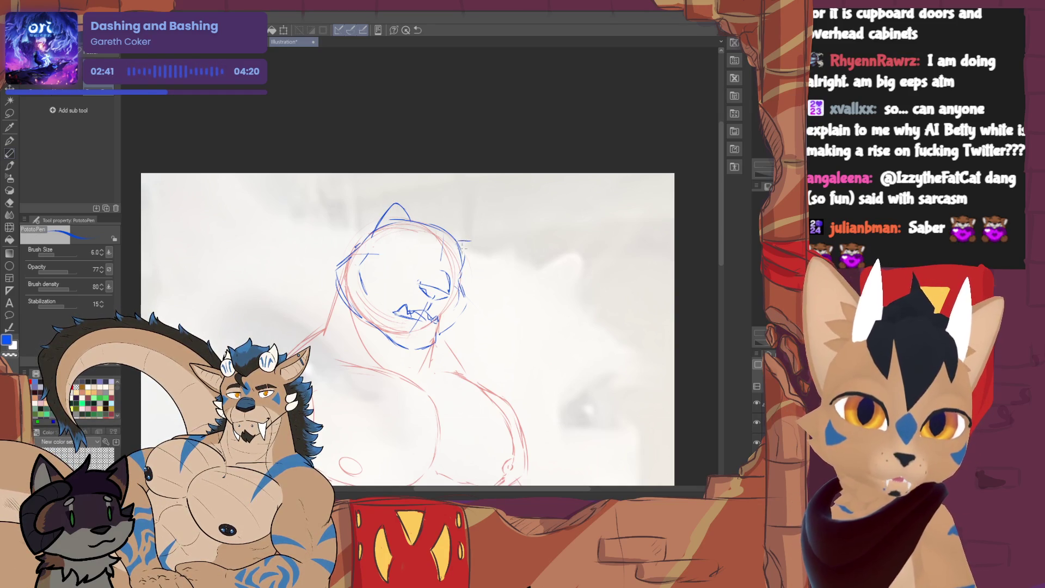
Tidy the left ear and draw the right ear on the head
key("e")
key("p")
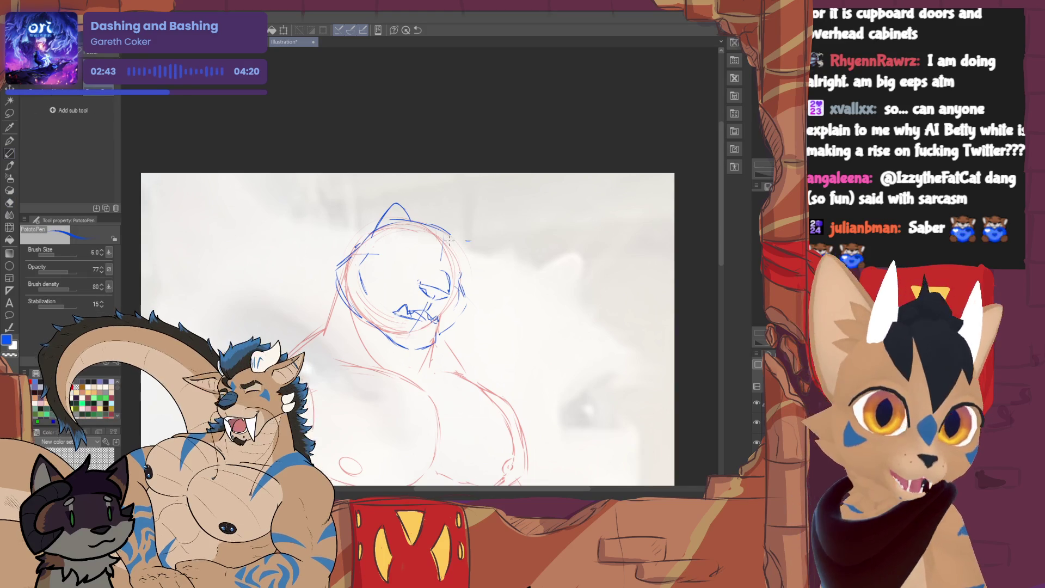
key("e")
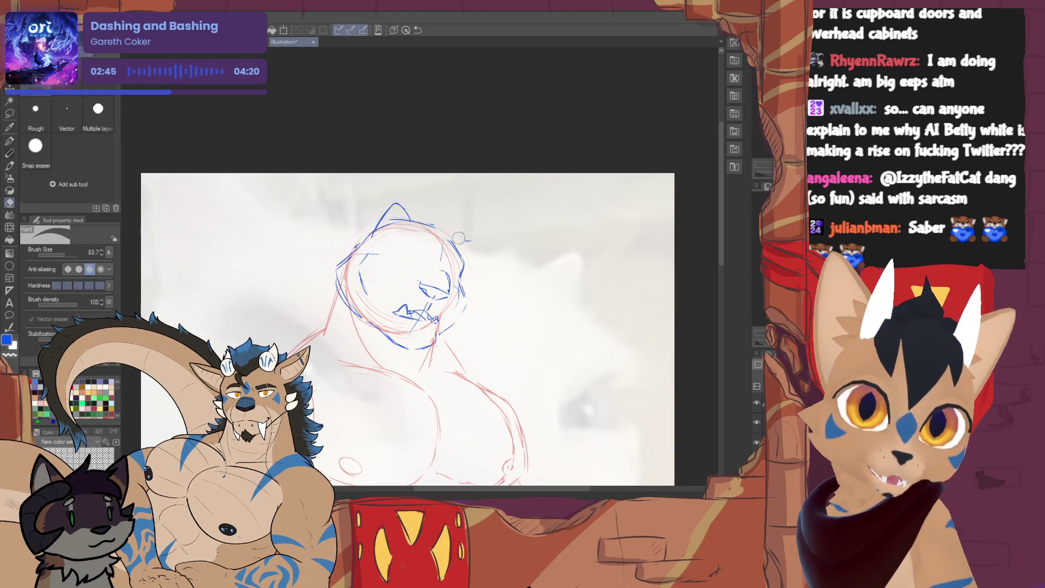
key("p")
left_click_drag(459, 244, 467, 262)
Erase part of the left ear line and redraw it cleanly
key("e")
mouse_move(390, 209)
left_mouse_down()
mouse_move(377, 220)
mouse_move(400, 222)
left_mouse_up()
key("p")
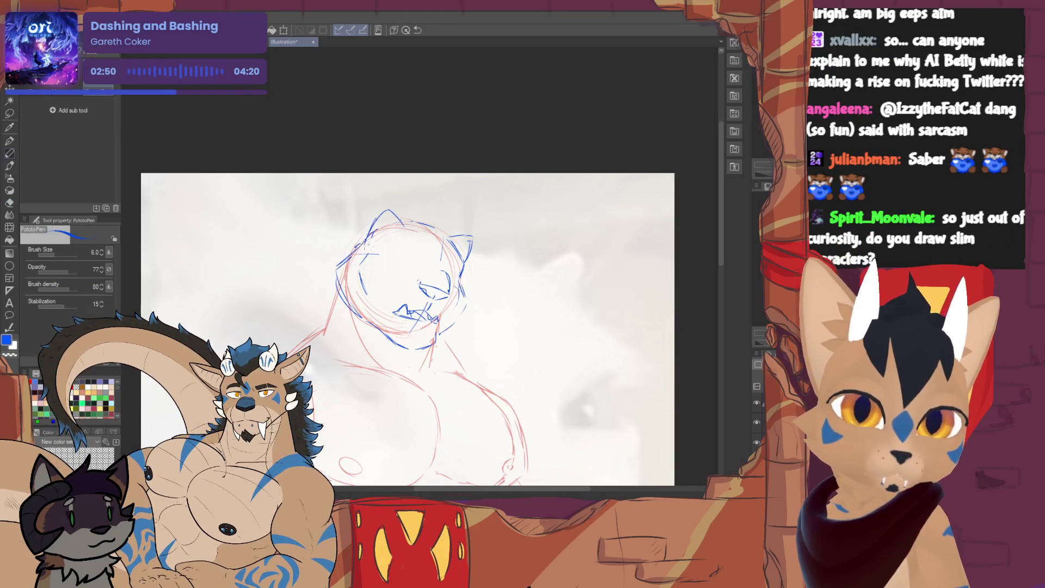
key("e")
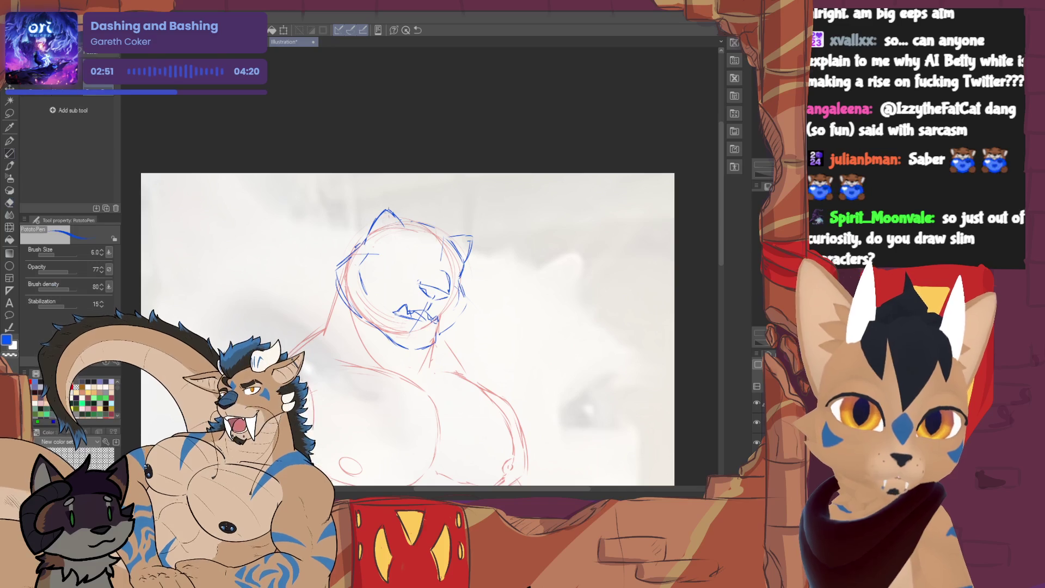
key("p")
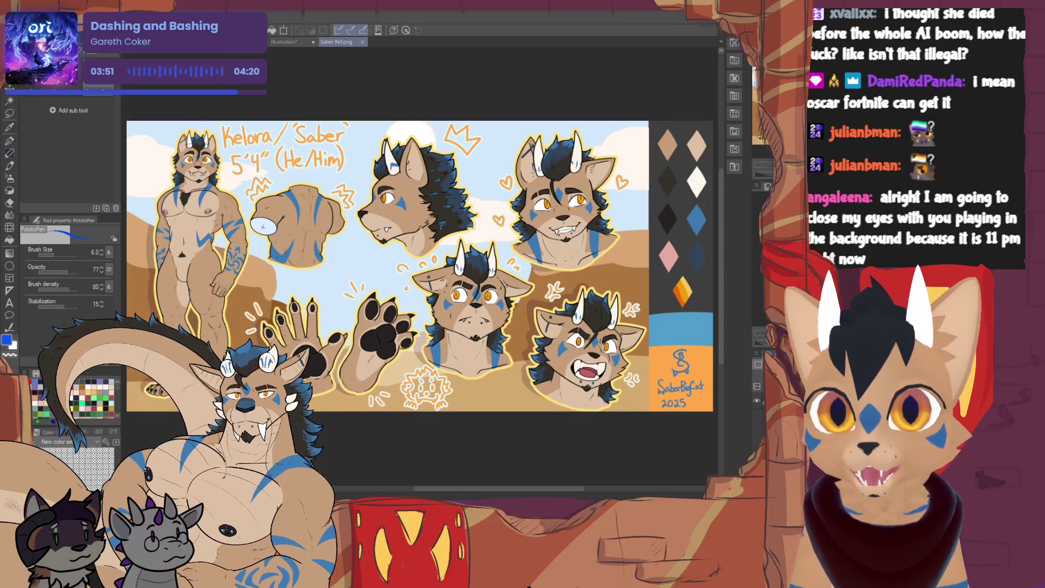
scroll(421, 265, "left", 3)
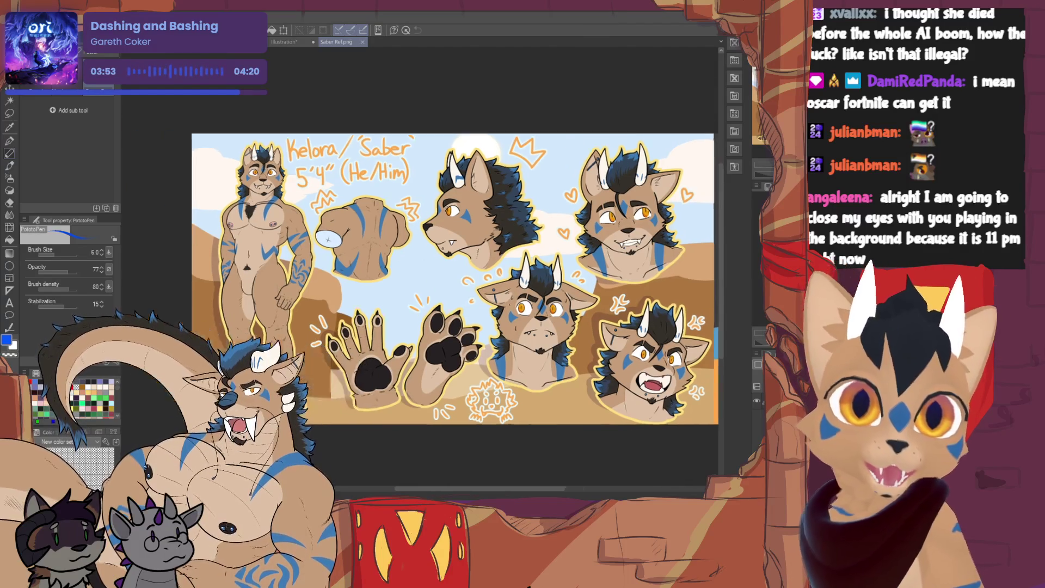
scroll(469, 273, "left", 3)
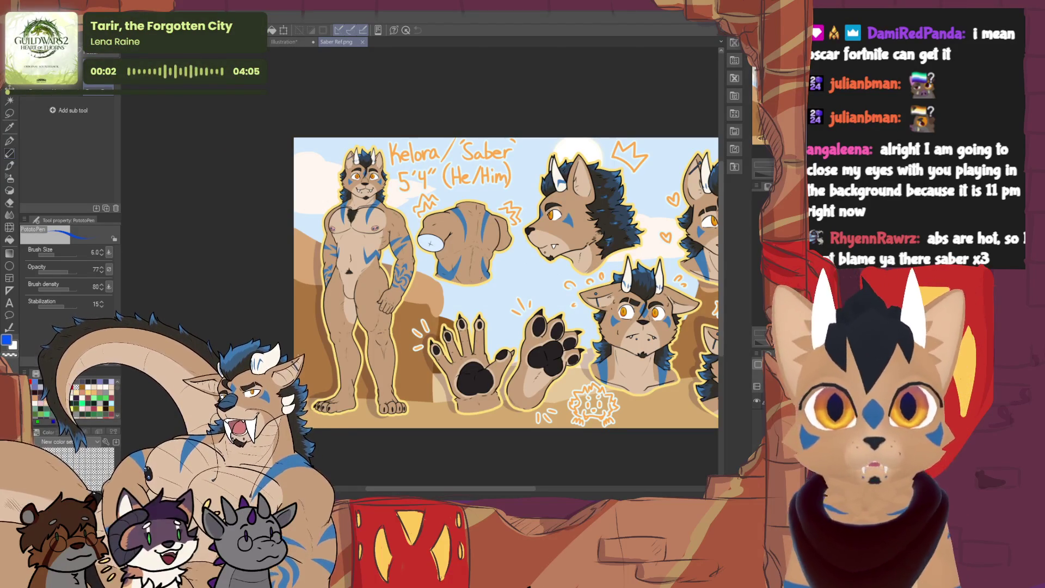
scroll(373, 279, "up", 1)
scroll(372, 279, "up", 2)
scroll(372, 279, "up", 2)
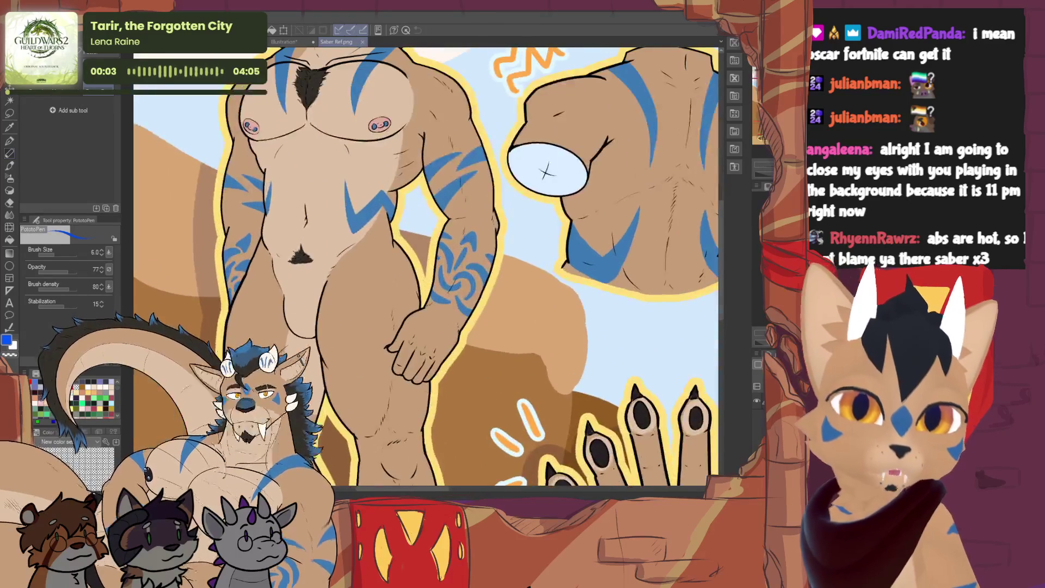
scroll(425, 270, "up", 2)
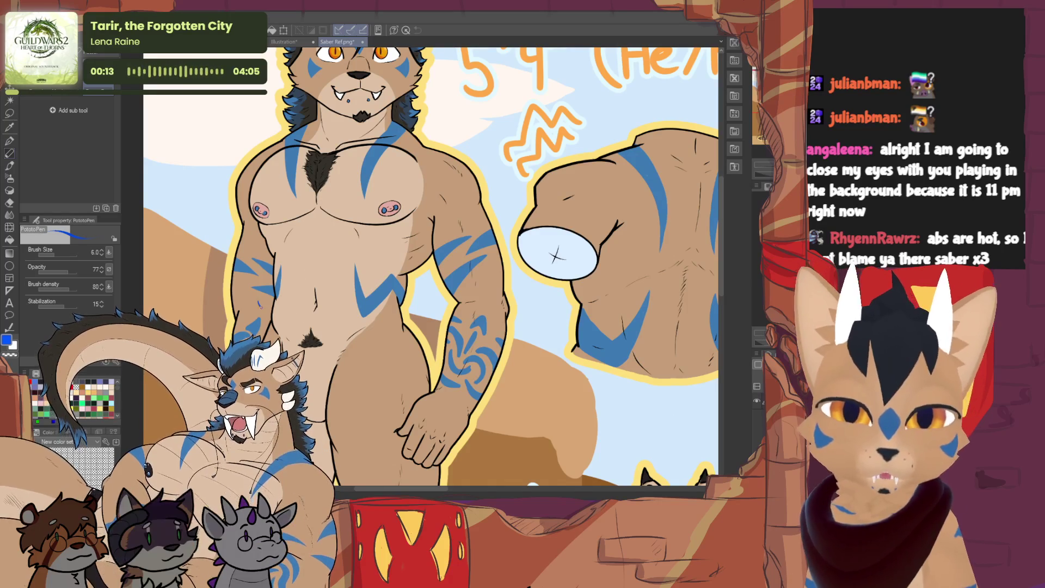
scroll(433, 269, "down", 1)
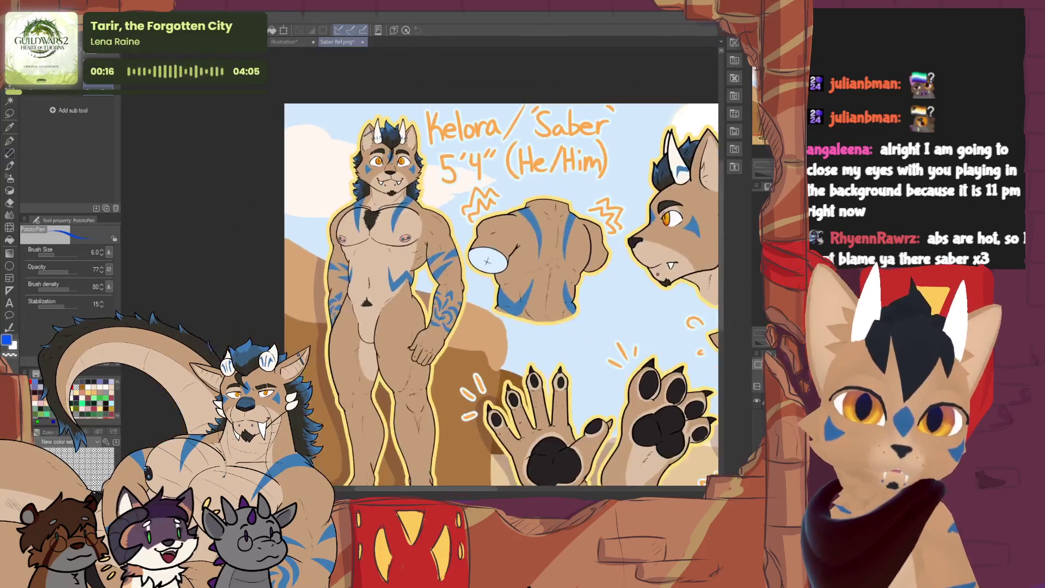
scroll(433, 270, "down", 1)
scroll(465, 278, "down", 1)
scroll(465, 277, "down", 1)
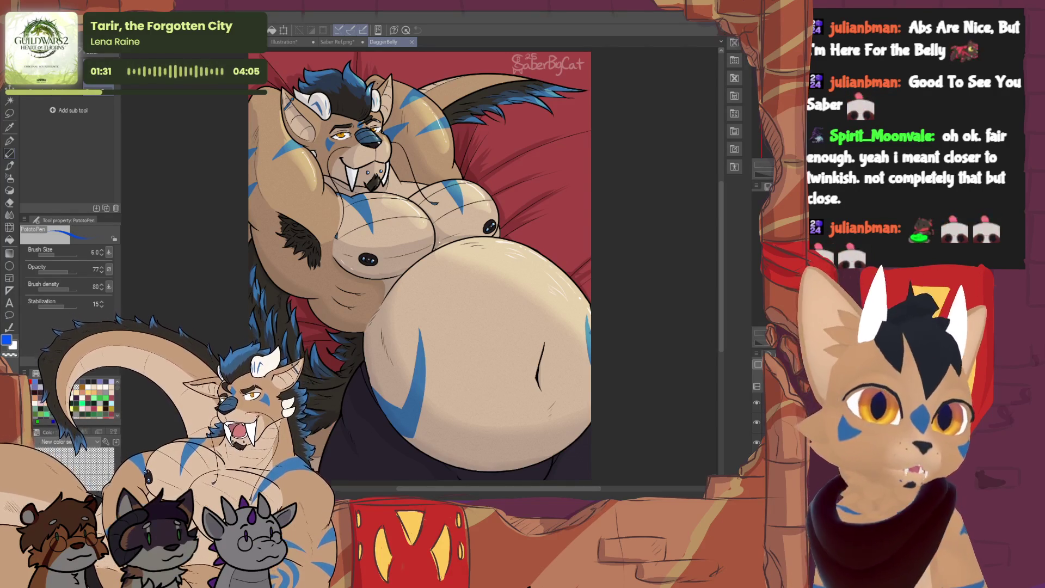
Close the DaggerBelly artwork and return to the tiger sketch illustration
left_click(412, 40)
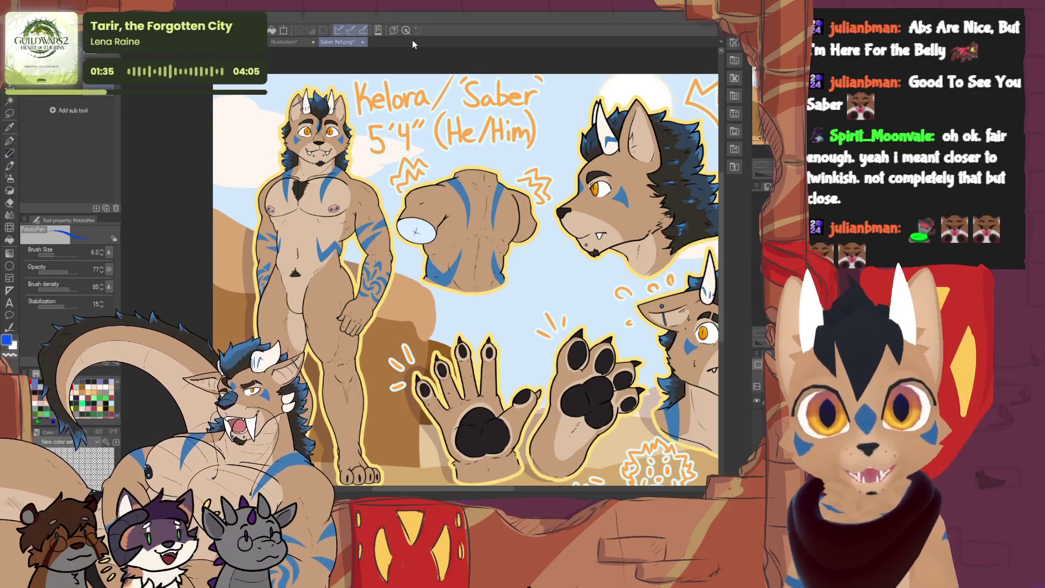
left_click(294, 41)
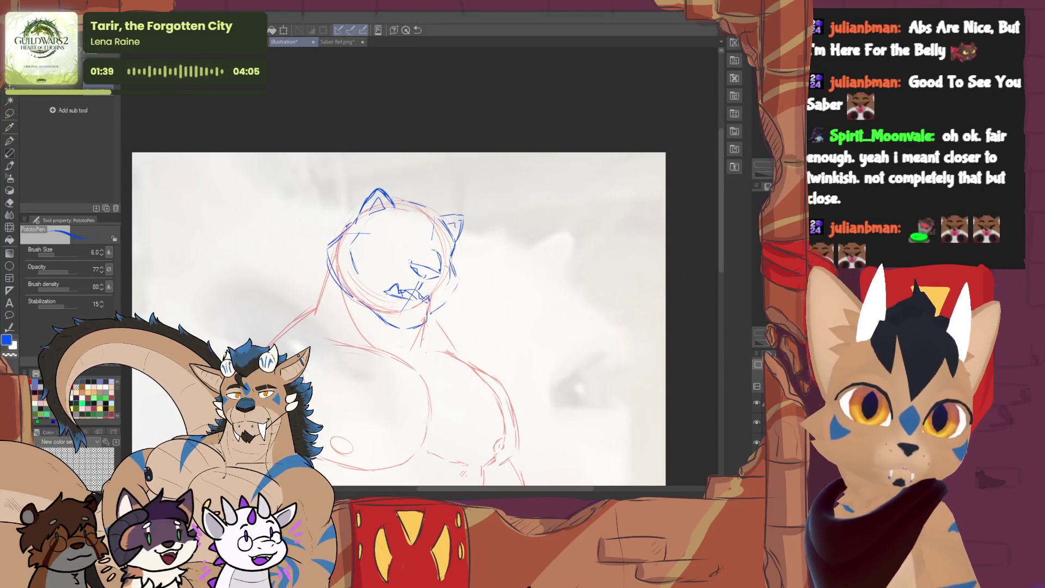
scroll(372, 175, "up", 1)
scroll(371, 176, "up", 1)
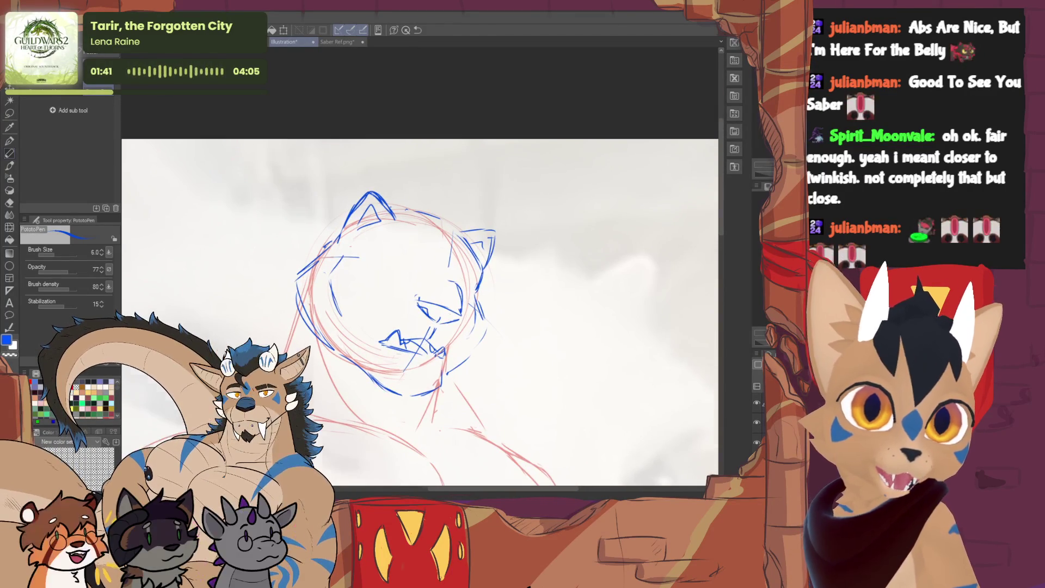
scroll(421, 315, "down", 2)
left_click(758, 406)
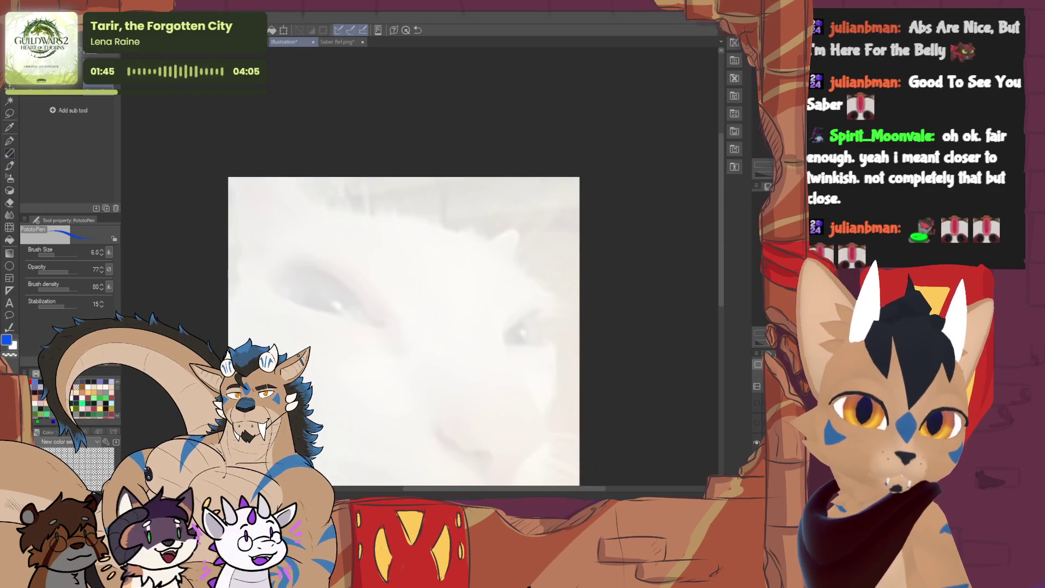
left_click(758, 387)
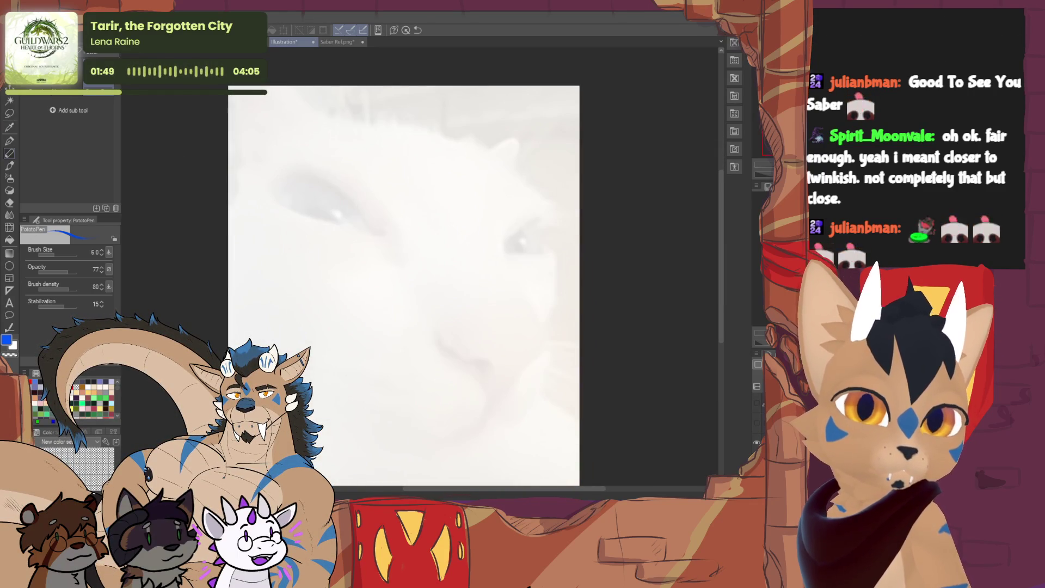
left_click(758, 402)
left_click(758, 423)
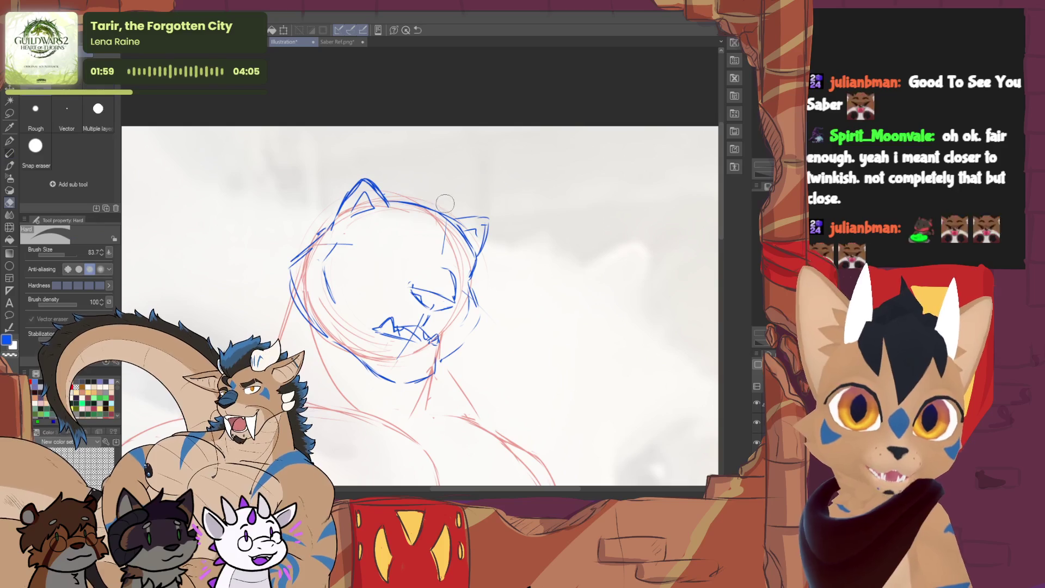
Add blue muzzle strokes, erase the left head outline and redraw it
key("e")
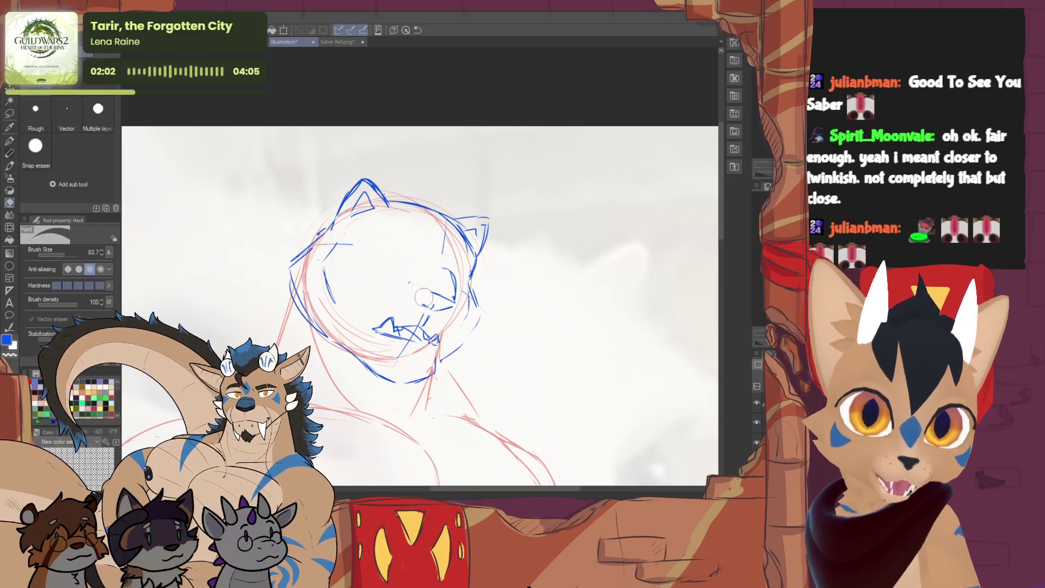
key("p")
left_click_drag(411, 292, 445, 312)
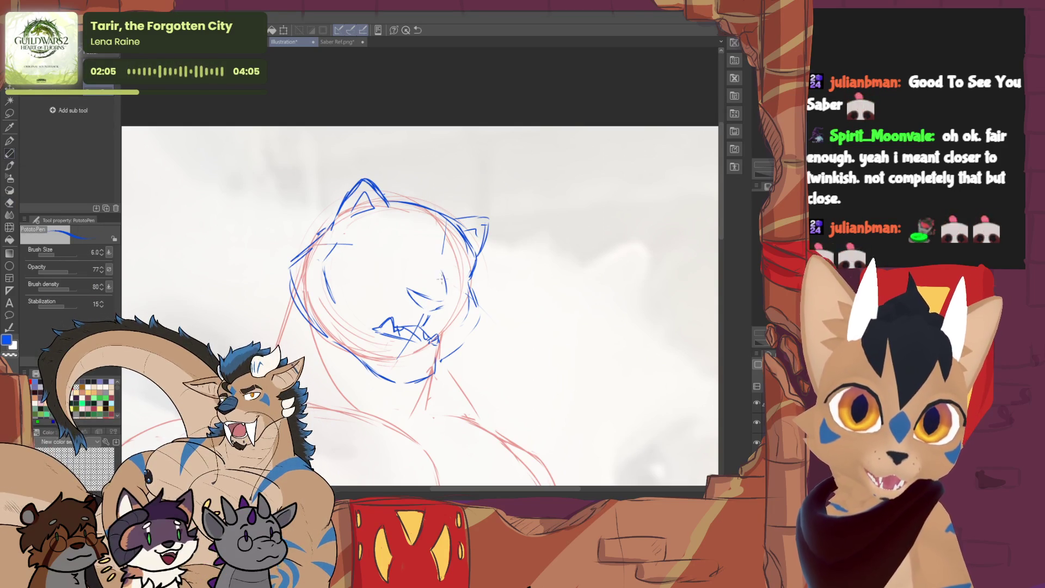
key("e")
left_click_drag(294, 262, 300, 327)
key("p")
mouse_move(328, 232)
left_mouse_down()
mouse_move(291, 263)
mouse_move(304, 315)
mouse_move(322, 333)
left_mouse_up()
Erase the stray blue strokes right of and below the chin
key("e")
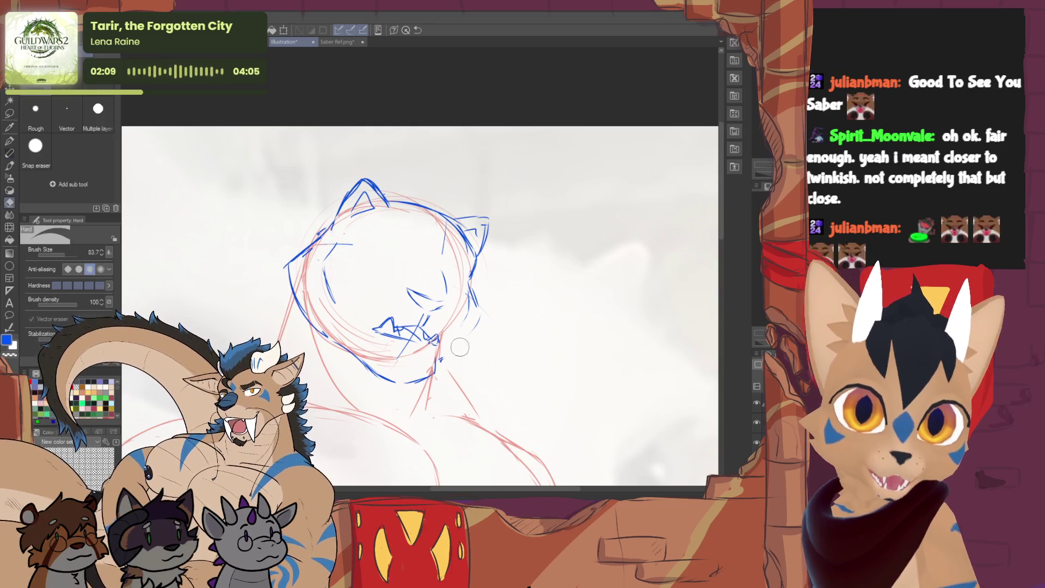
left_click_drag(457, 349, 482, 327)
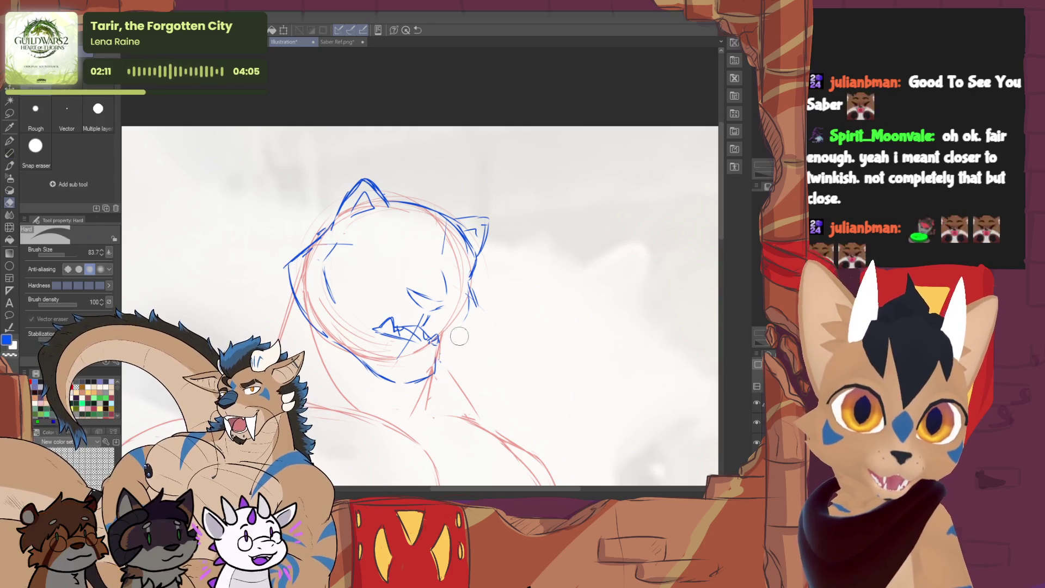
key("p")
key("e")
mouse_move(433, 376)
left_mouse_down()
mouse_move(391, 381)
mouse_move(429, 373)
mouse_move(480, 324)
left_mouse_up()
key("p")
Clean up the jaw stroke, alternating eraser and pen touches
key("e")
key("p")
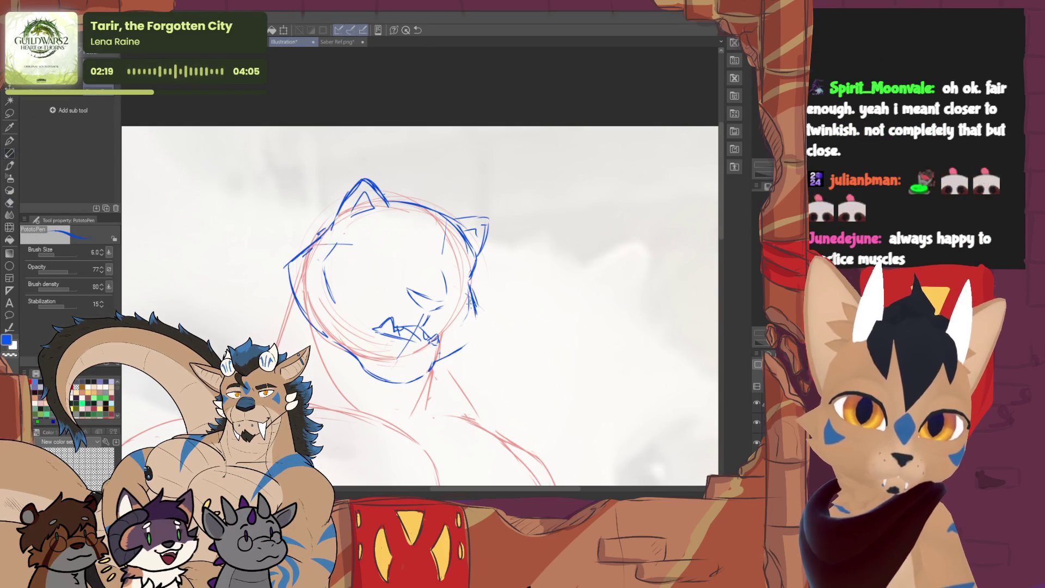
key("e")
key("p")
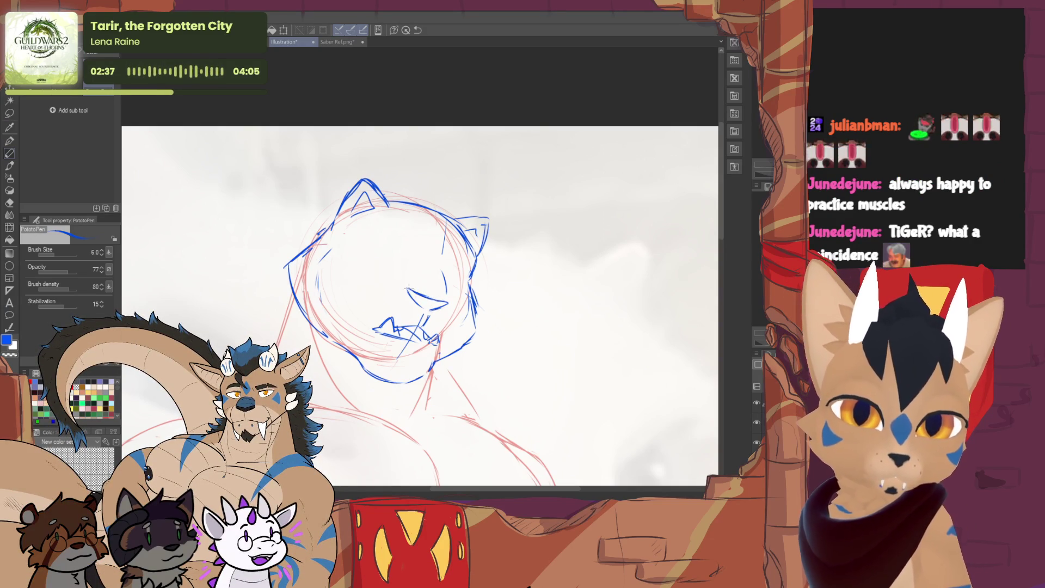
key("e")
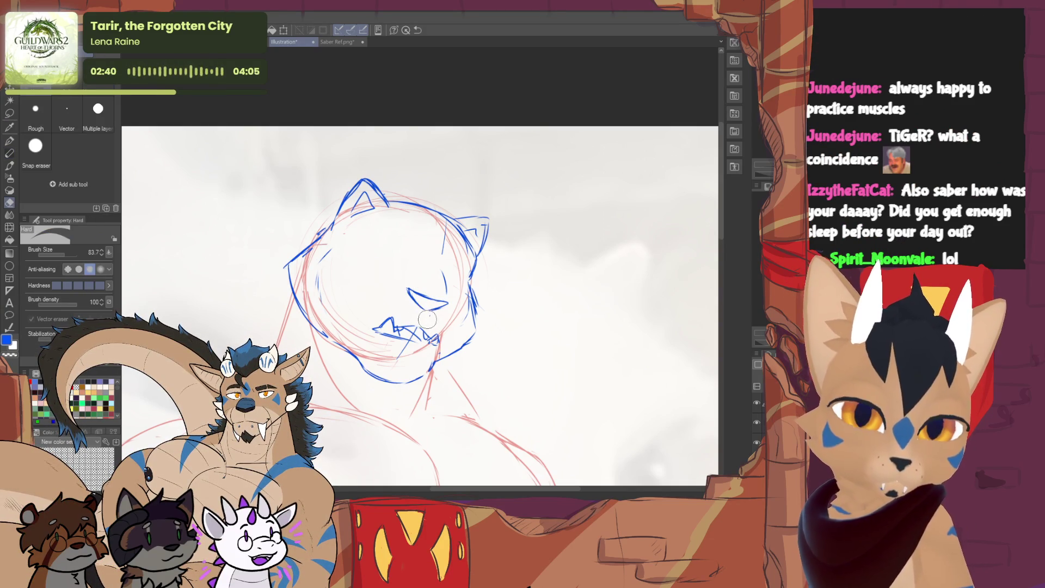
key("p")
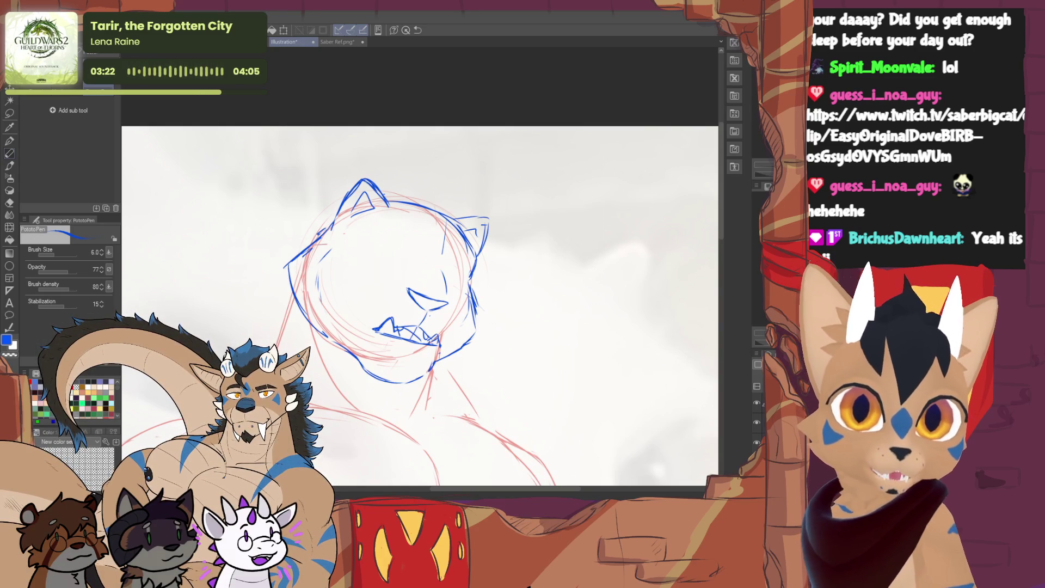
Draw spiky hair tufts on top of the head and sketch the tiger's eye
left_click_drag(466, 234, 463, 187)
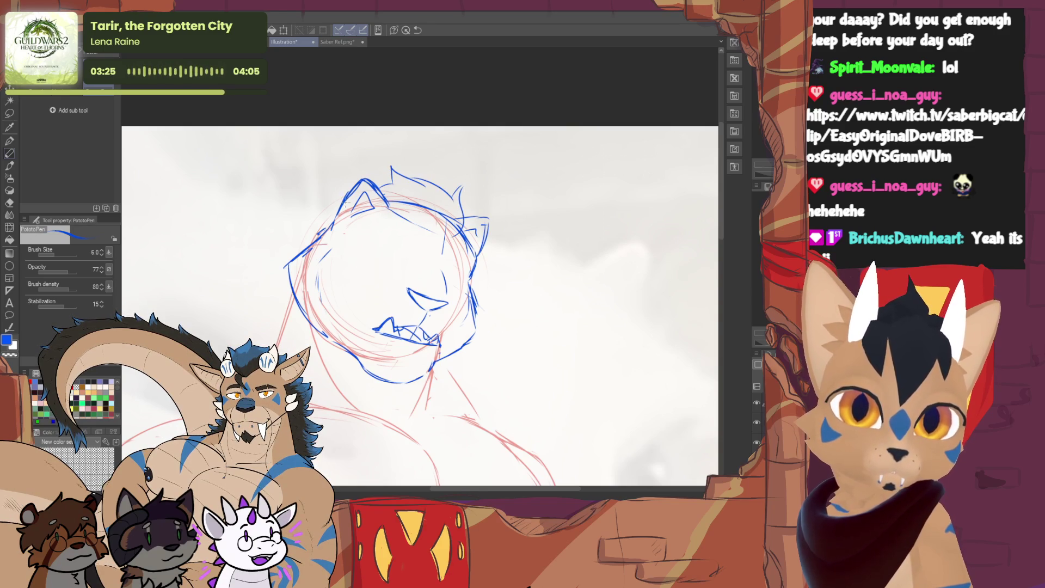
mouse_move(319, 197)
left_mouse_down()
mouse_move(315, 237)
mouse_move(350, 244)
left_mouse_up()
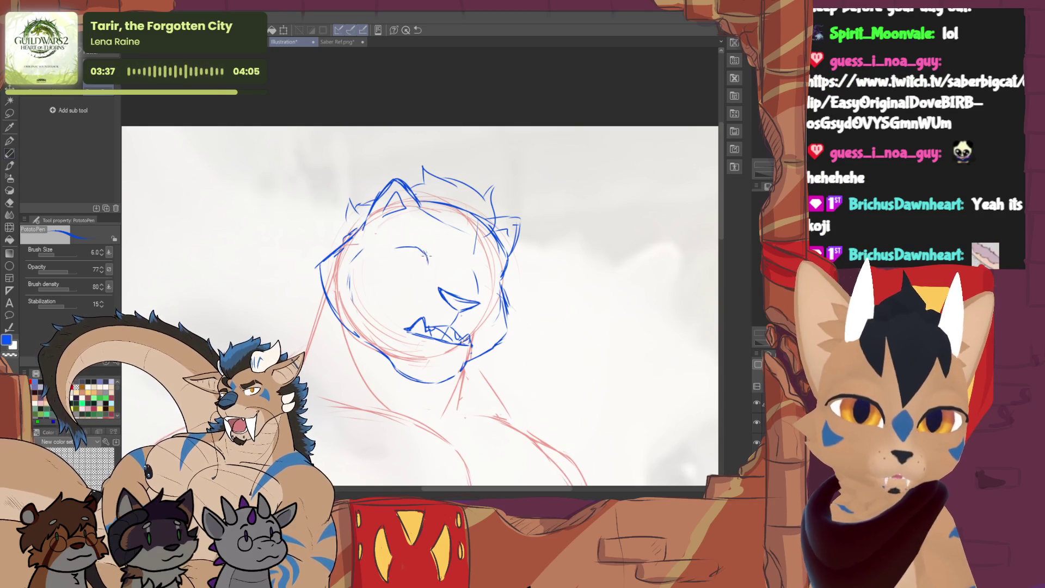
left_click_drag(400, 249, 414, 261)
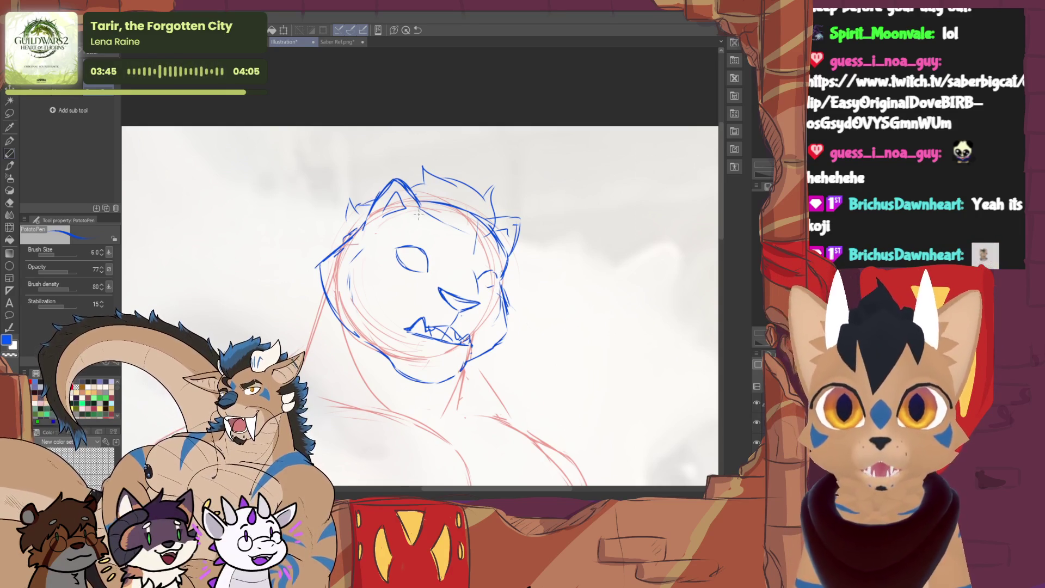
Redraw the eye's upper curve, tidy it and close the bottom of the eye
left_click_drag(395, 249, 415, 249)
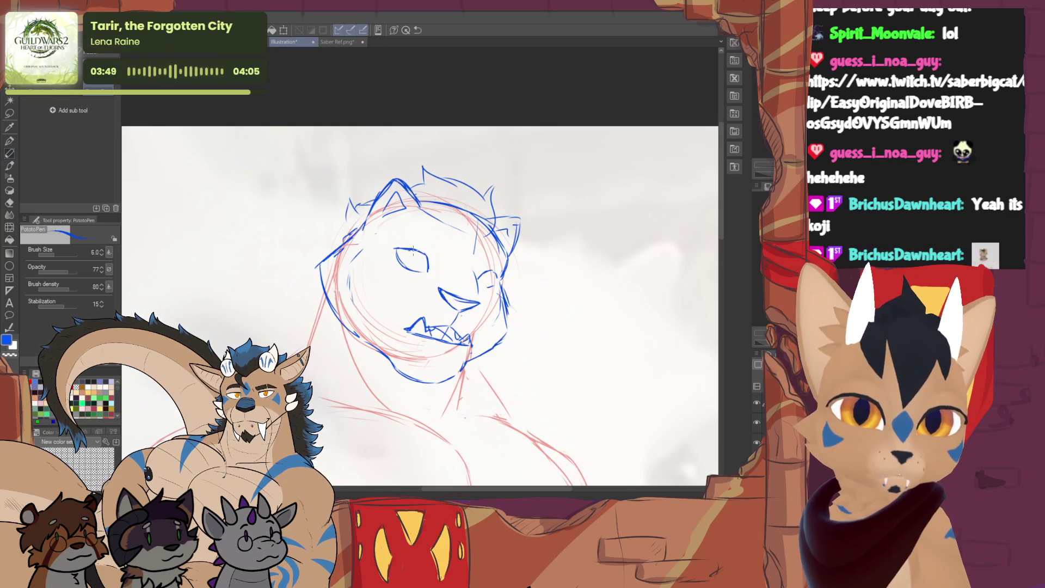
key("e")
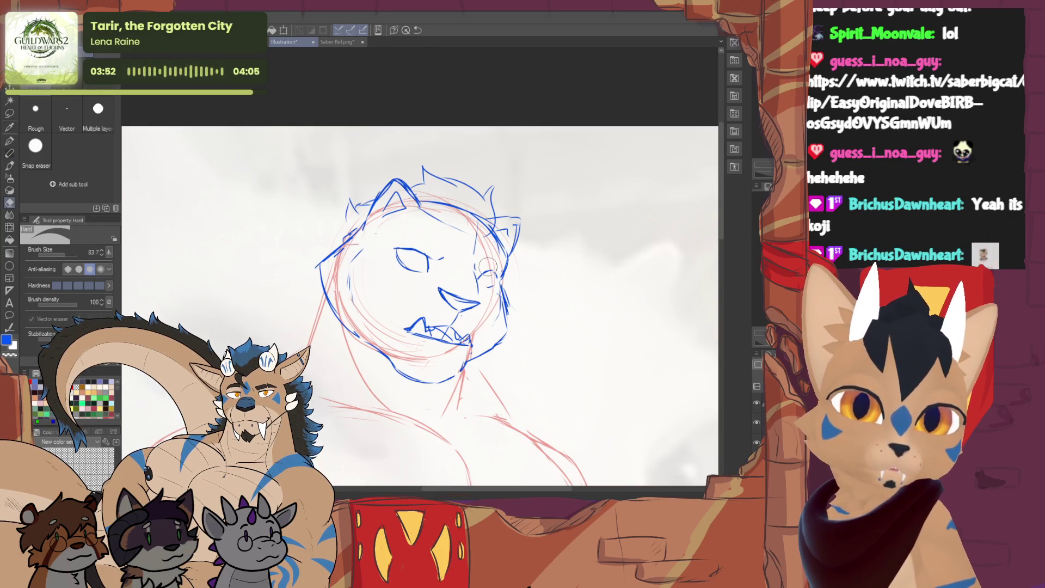
key("p")
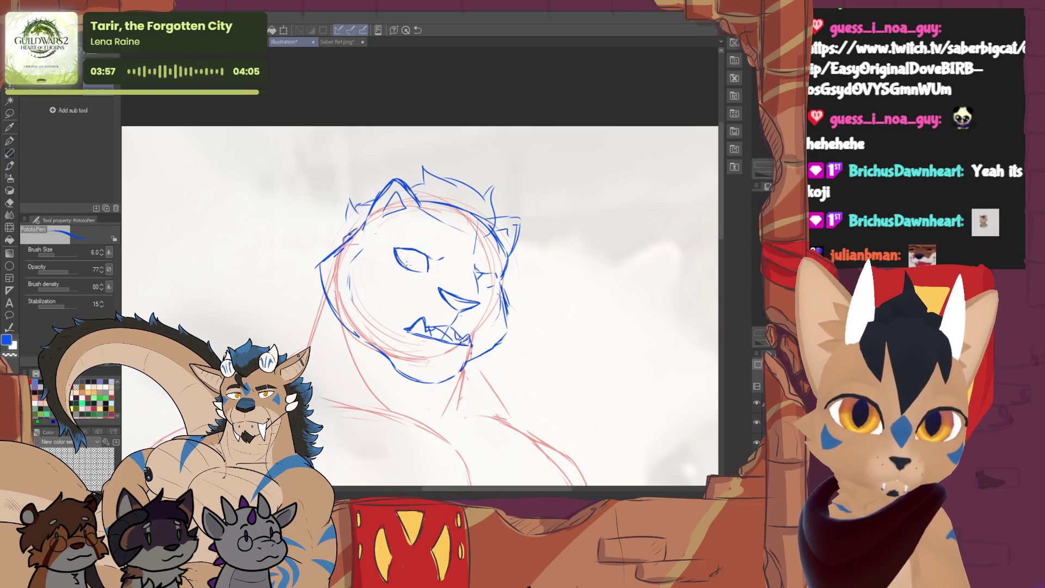
left_click_drag(402, 266, 426, 272)
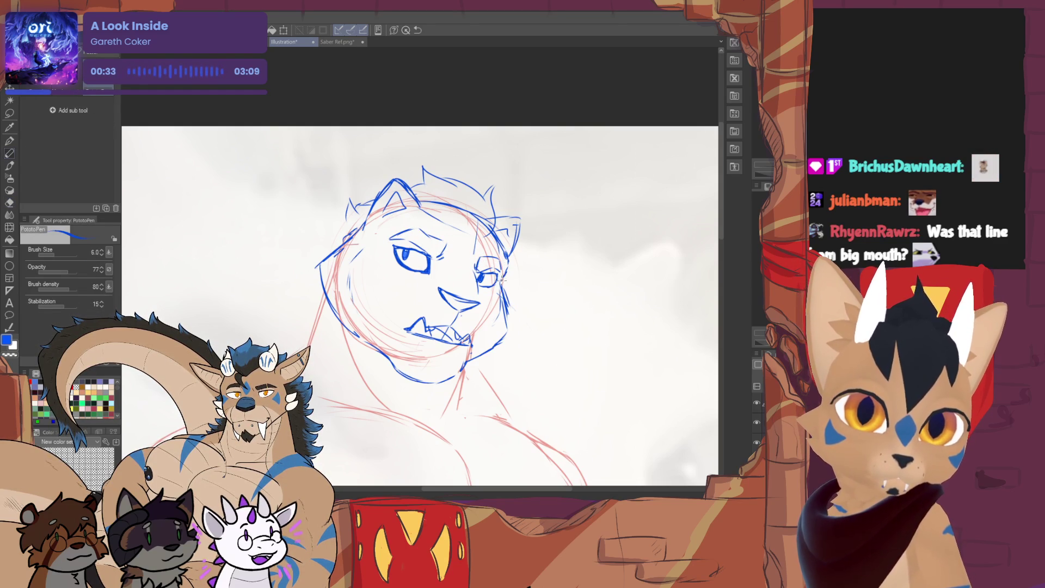
Erase the right cheek and jaw stroke and redraw it
key("e")
left_click_drag(509, 282, 500, 339)
key("p")
mouse_move(503, 293)
left_mouse_down()
mouse_move(513, 321)
mouse_move(500, 343)
left_mouse_up()
Erase and rework the upper and lower left cheek strokes
key("e")
mouse_move(325, 290)
left_mouse_down()
mouse_move(343, 241)
mouse_move(321, 282)
mouse_move(333, 315)
mouse_move(358, 334)
left_mouse_up()
key("p")
key("e")
key("p")
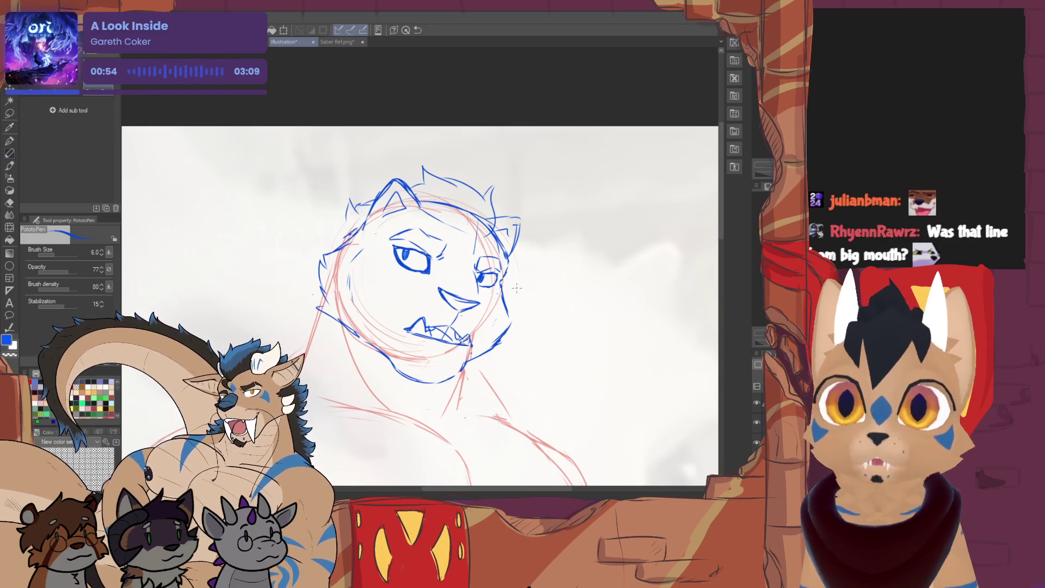
Erase the stray strokes right of the jaw
key("e")
left_click_drag(506, 335, 495, 314)
key("p")
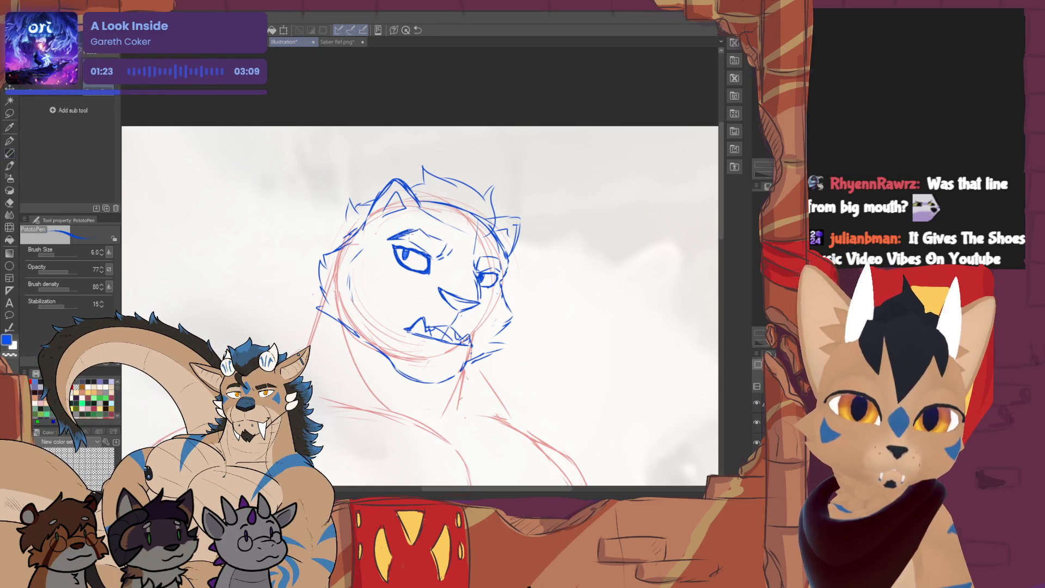
Add hatching over the left eyebrow and a small stroke above the right eye
left_click_drag(408, 235, 435, 241)
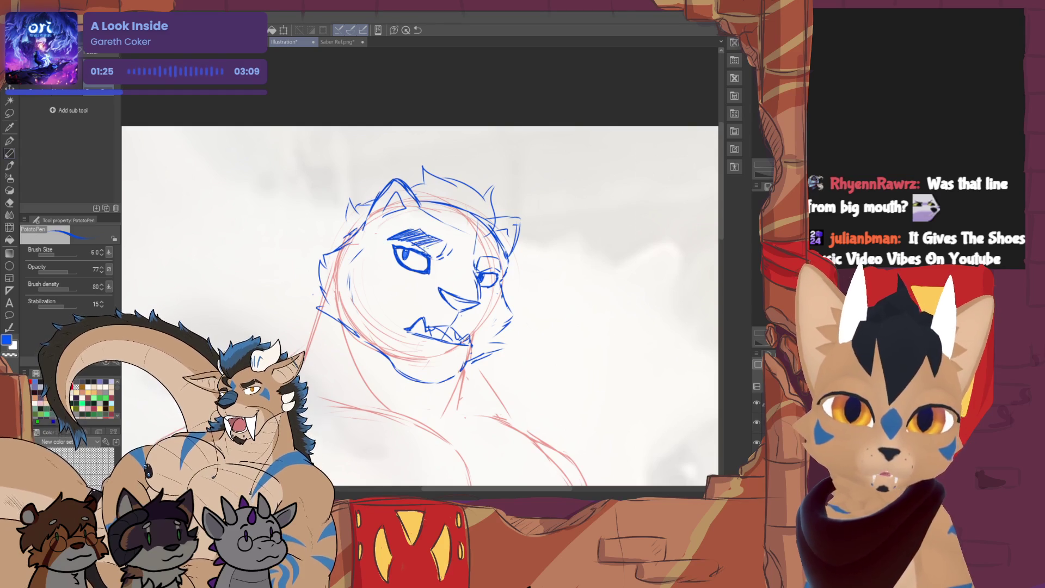
left_click_drag(482, 265, 493, 271)
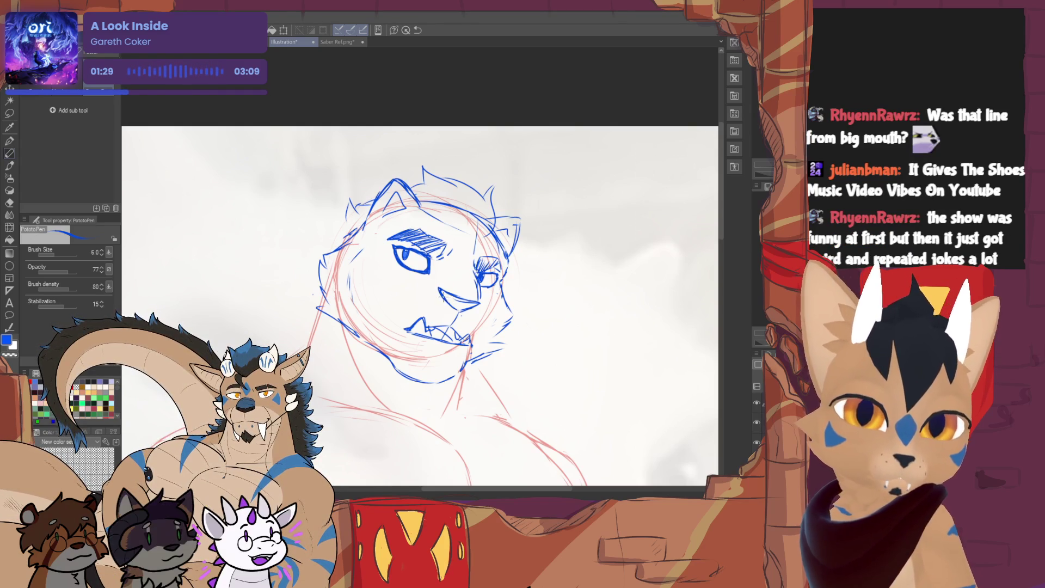
key("e")
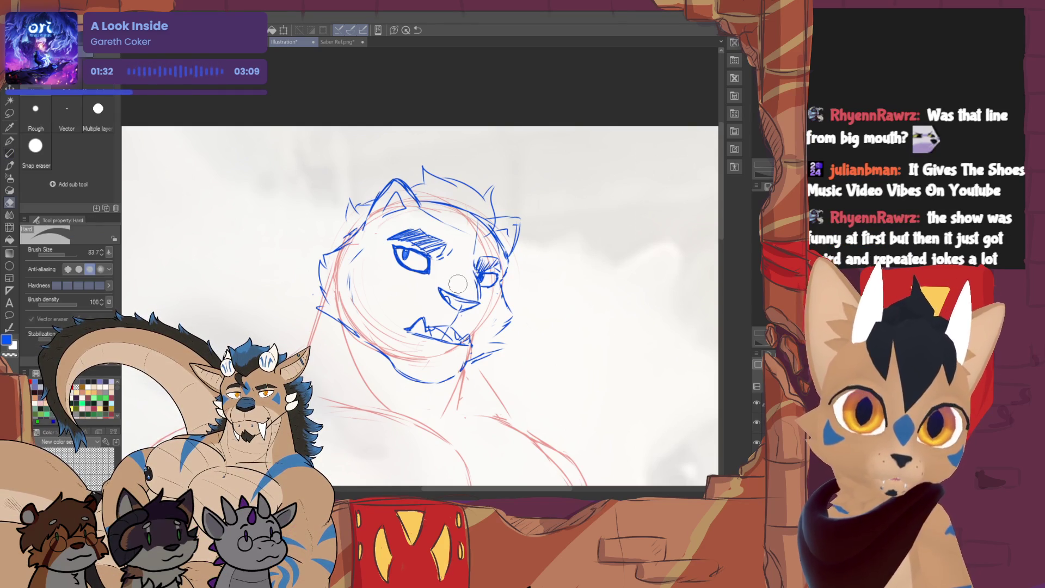
key("p")
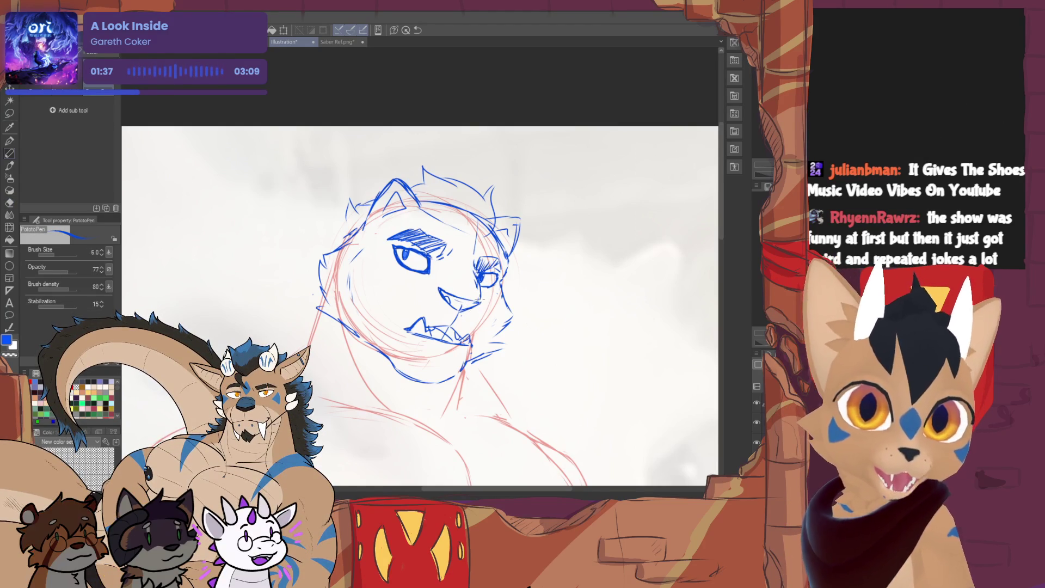
left_click_drag(457, 310, 461, 331)
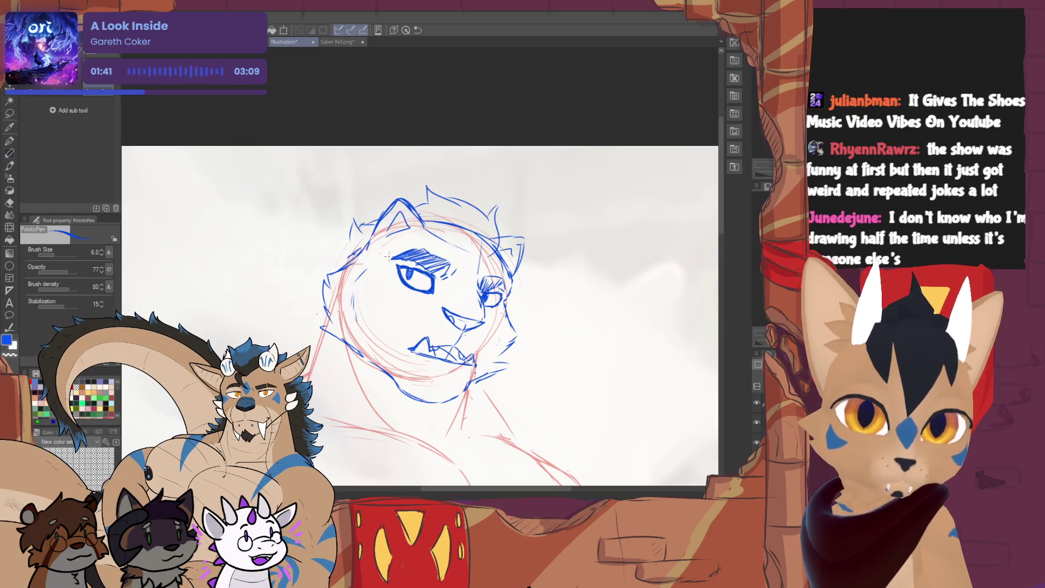
Draw a line down the left eye's edge and sketch the left cheek outline
left_click_drag(384, 256, 402, 294)
mouse_move(381, 259)
left_mouse_down()
mouse_move(379, 282)
mouse_move(401, 297)
left_mouse_up()
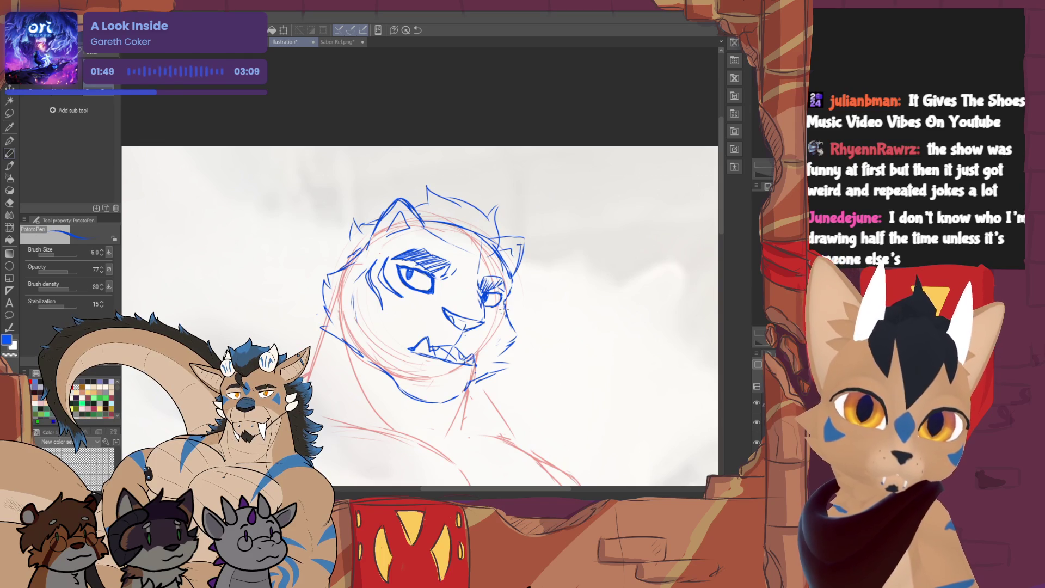
left_click_drag(441, 326, 412, 311)
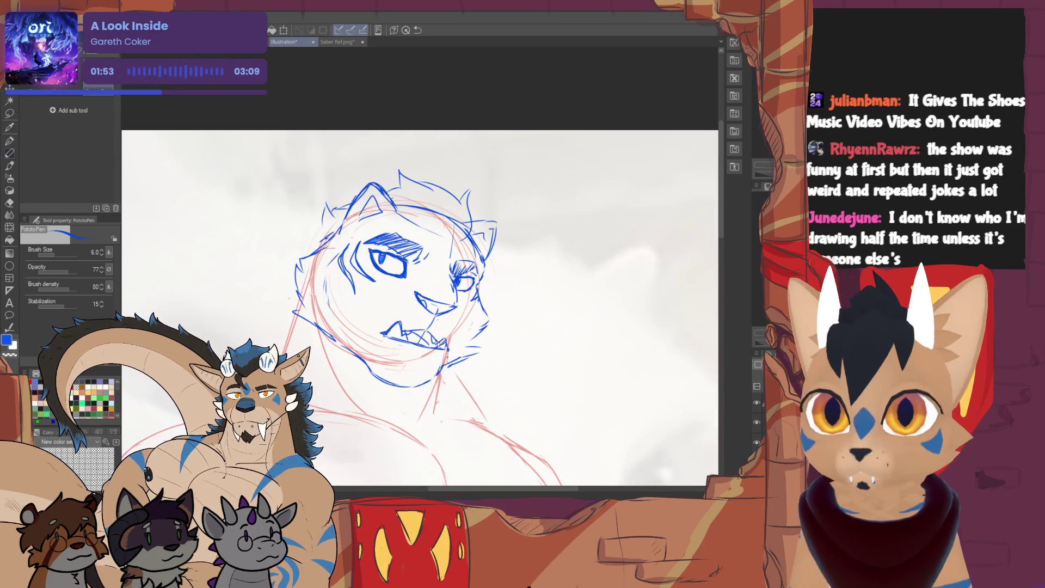
left_click_drag(297, 267, 310, 258)
left_click_drag(289, 302, 295, 316)
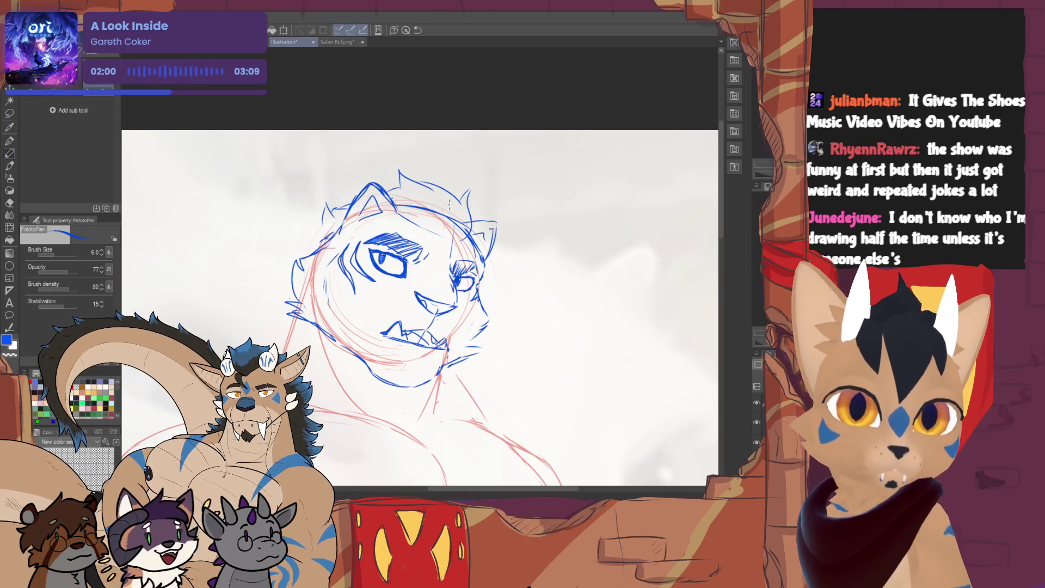
Undo the upper ear stroke and redraw it further right
key("e")
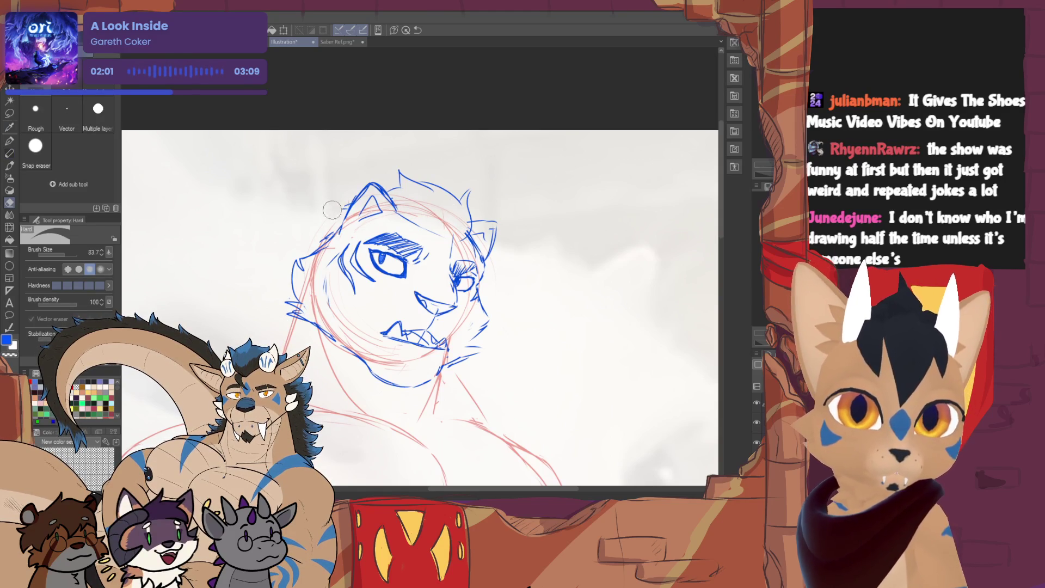
key("p")
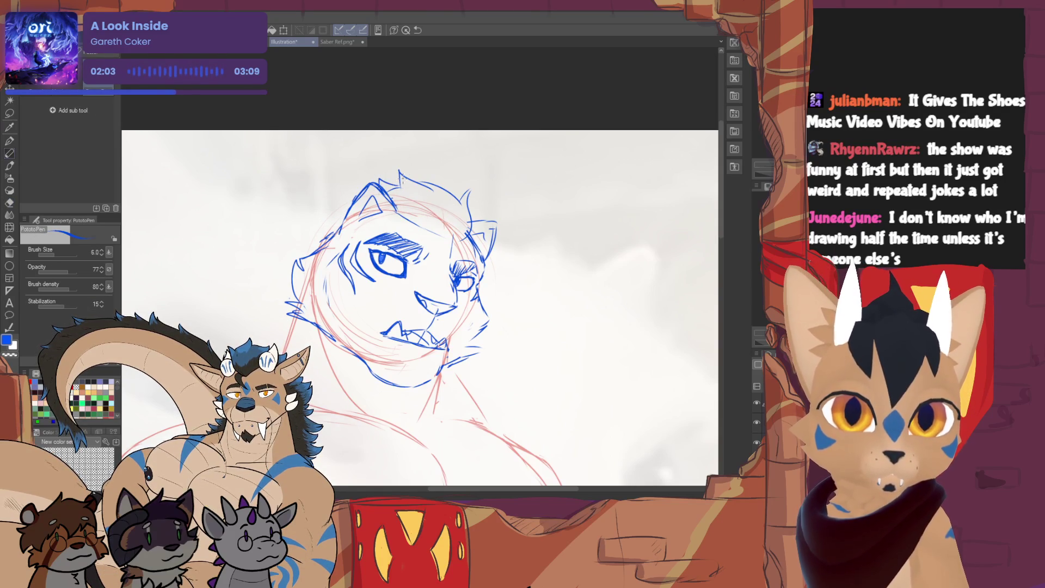
key("ctrl+z")
left_click_drag(385, 181, 391, 164)
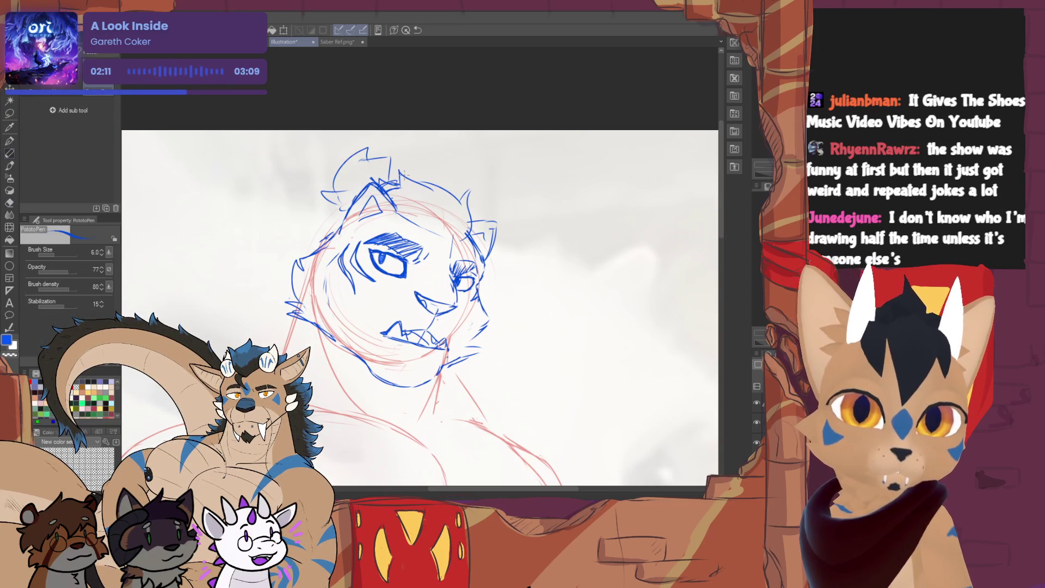
left_click_drag(388, 262, 367, 249)
left_click_drag(403, 309, 378, 281)
key("e")
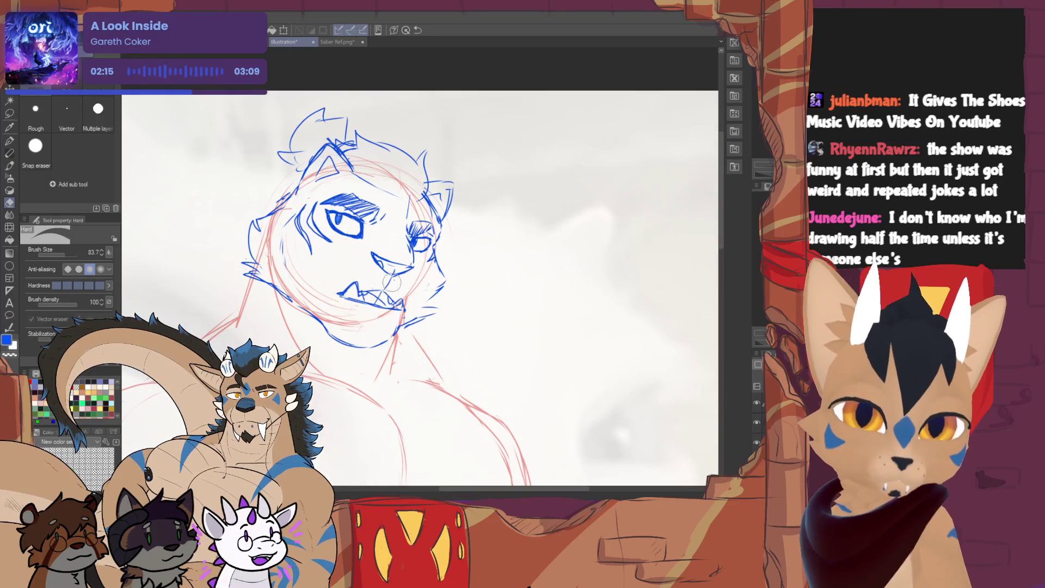
key("p")
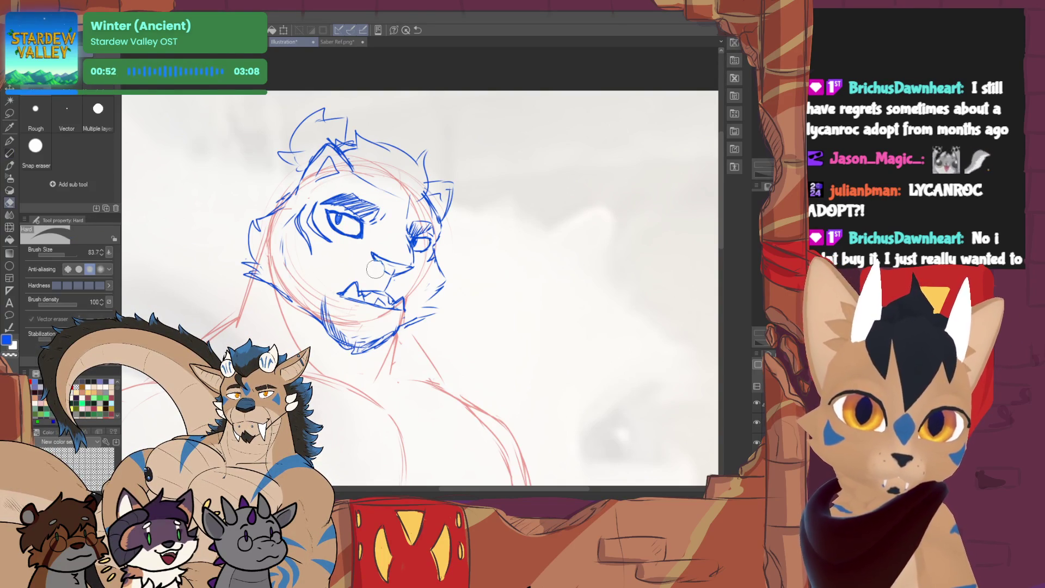
Add a short nose stroke and erase a small stray patch near the cheek
left_click_drag(377, 262, 384, 274)
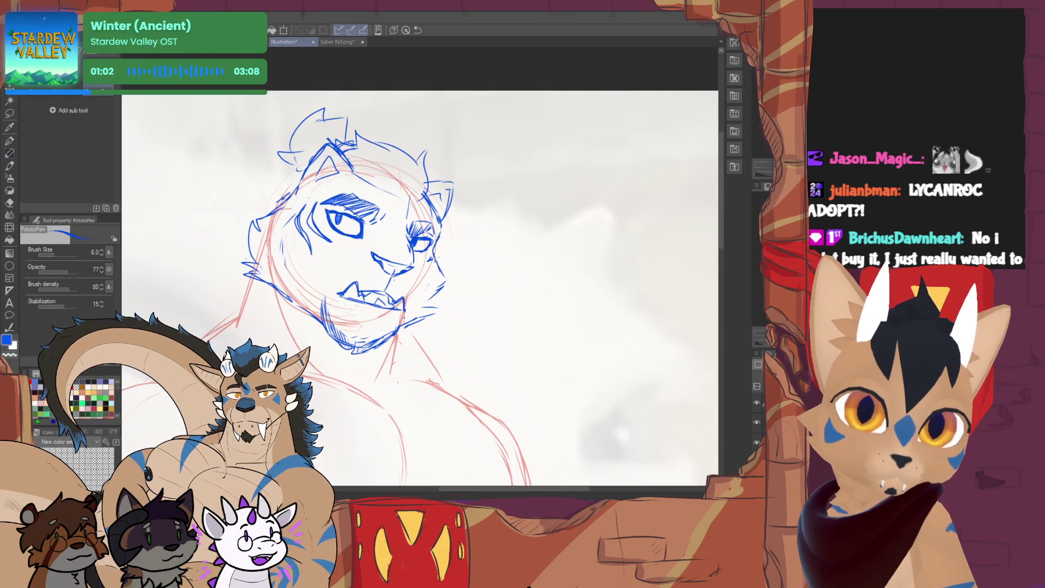
key("e")
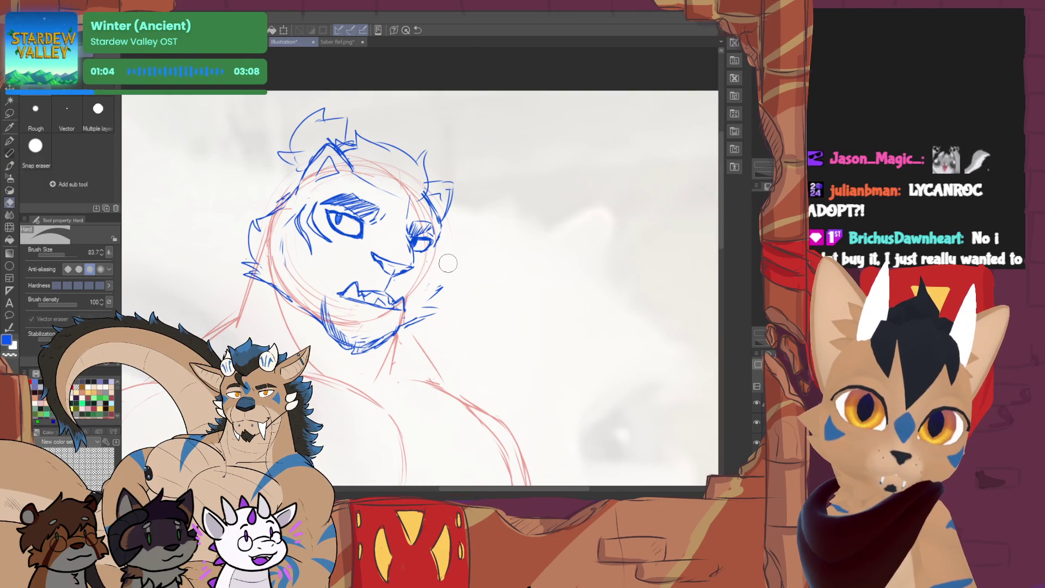
key("p")
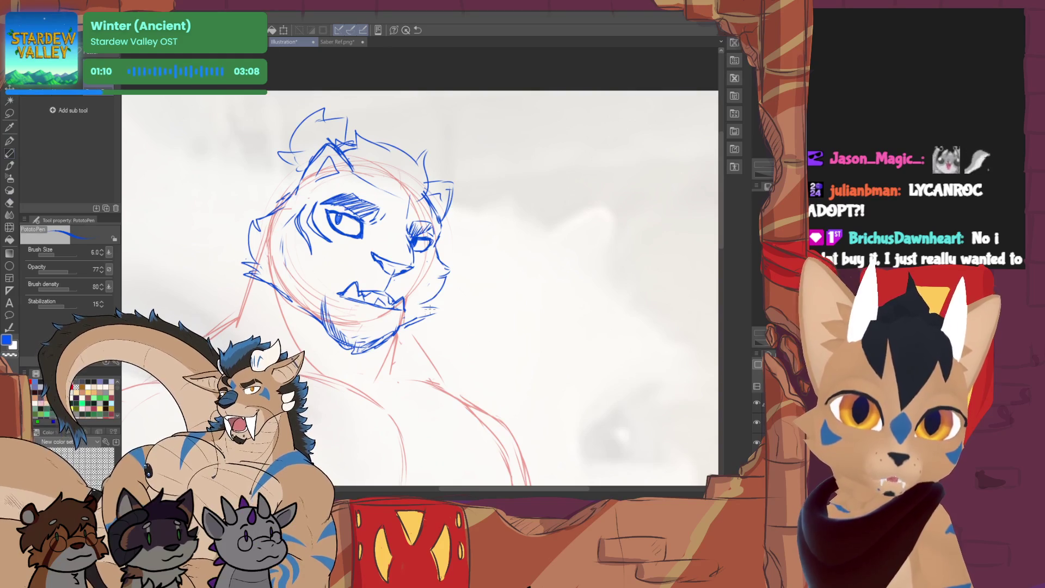
key("e")
mouse_move(429, 320)
left_mouse_down()
mouse_move(441, 306)
mouse_move(411, 323)
left_mouse_up()
key("p")
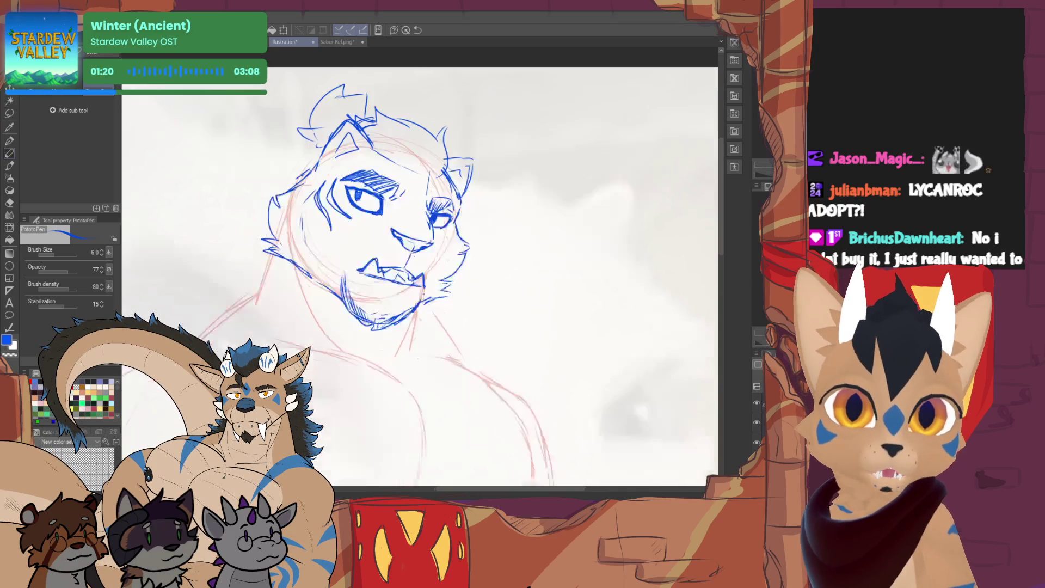
scroll(421, 327, "up", 3)
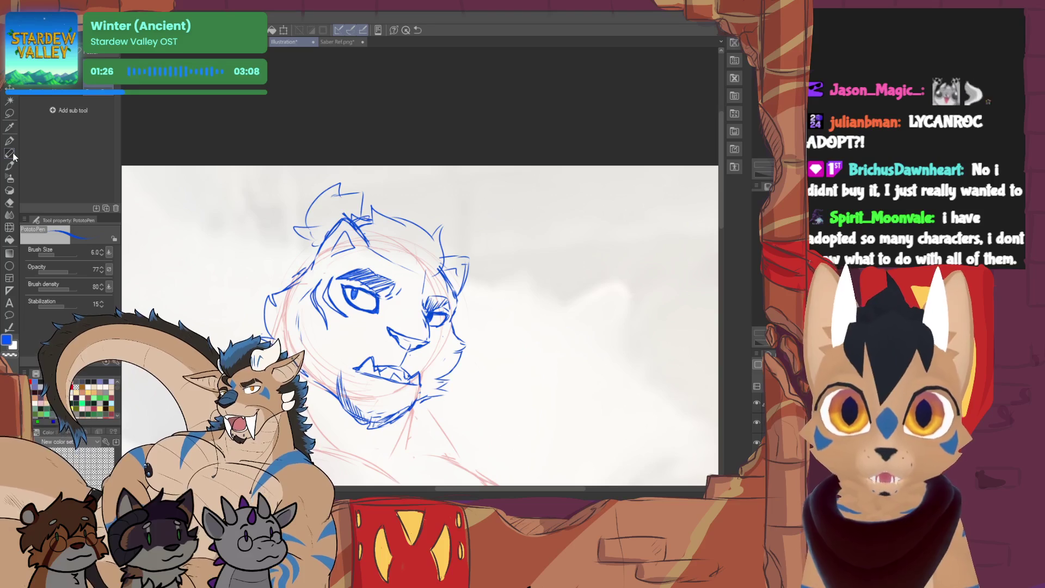
scroll(421, 328, "down", 5)
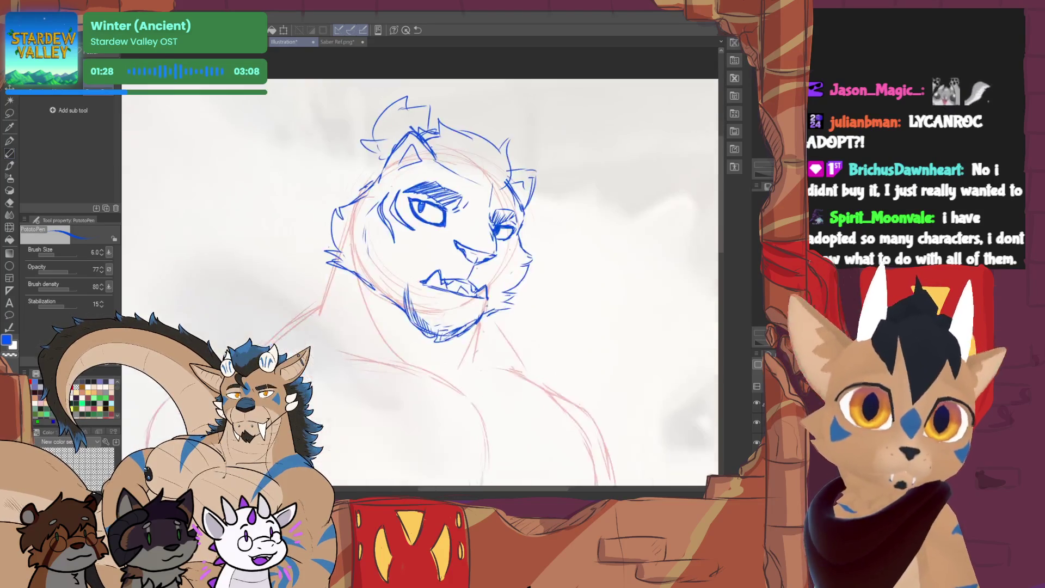
scroll(421, 269, "down", 5)
scroll(420, 270, "up", 2)
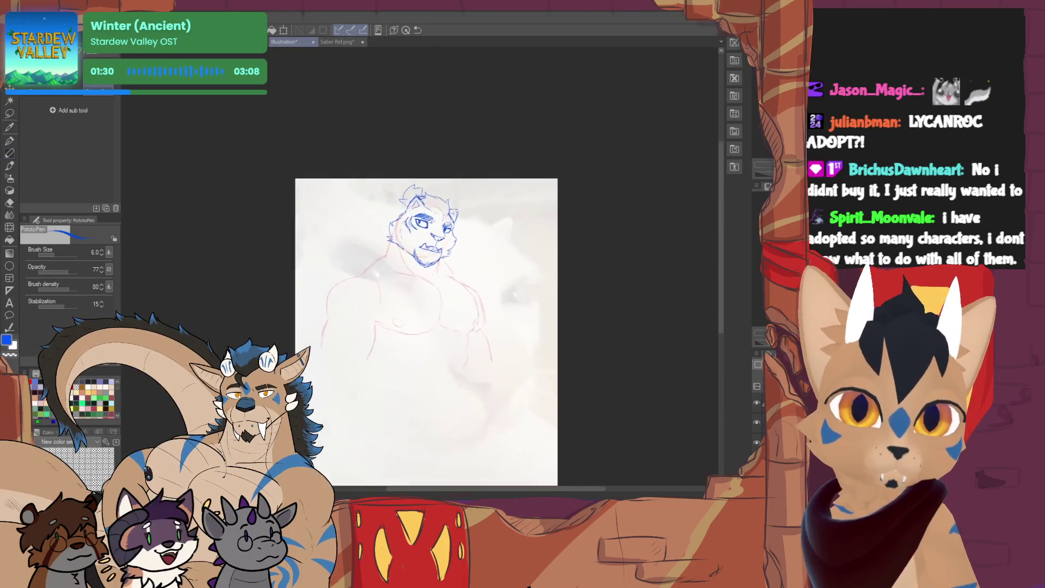
scroll(421, 269, "up", 3)
scroll(420, 270, "up", 1)
Transform the blue head sketch, rotating it slightly over the red body, and confirm
key("ctrl+t")
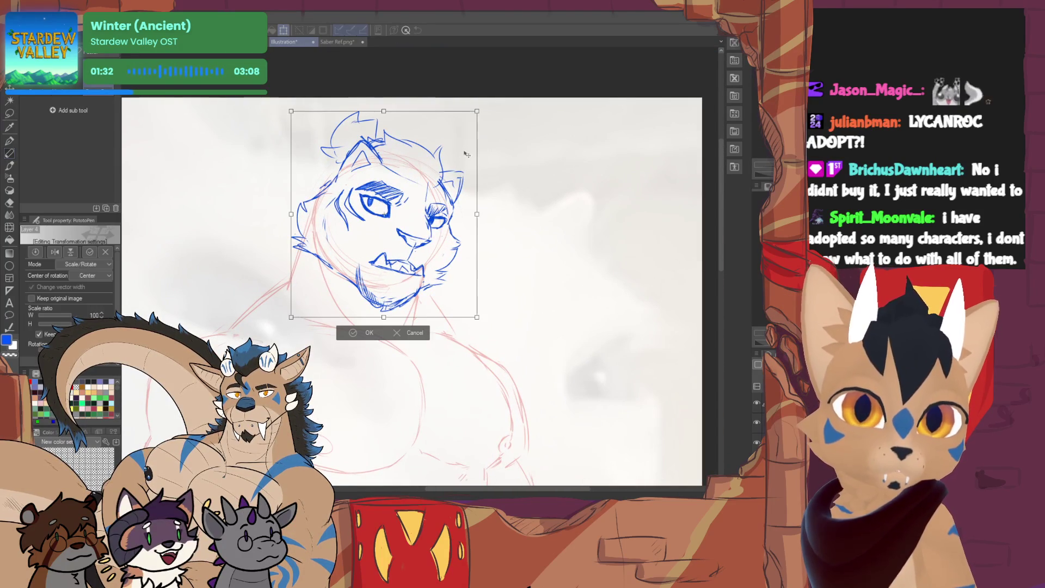
left_click_drag(473, 115, 454, 159)
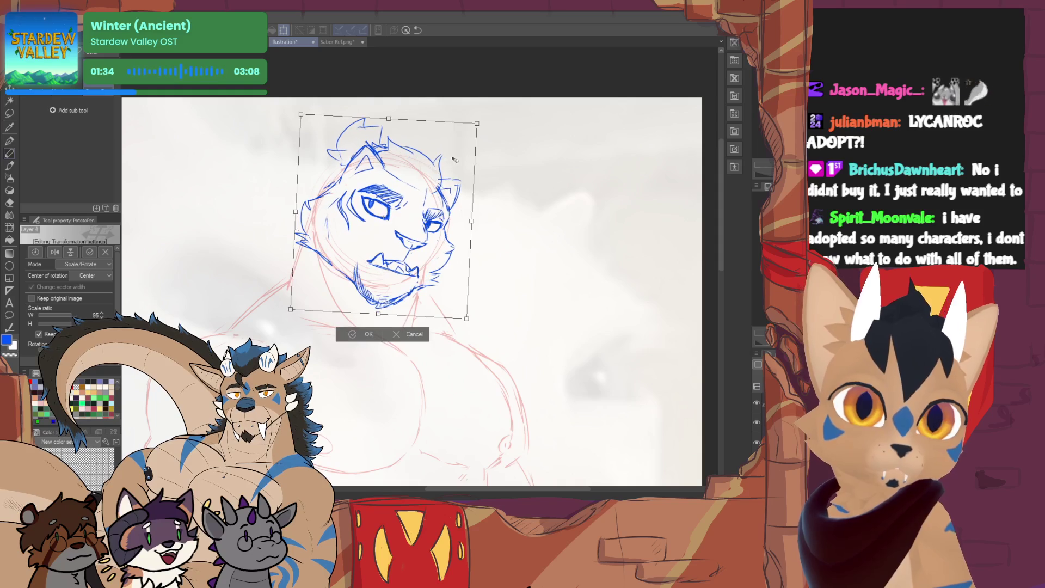
left_click(357, 337)
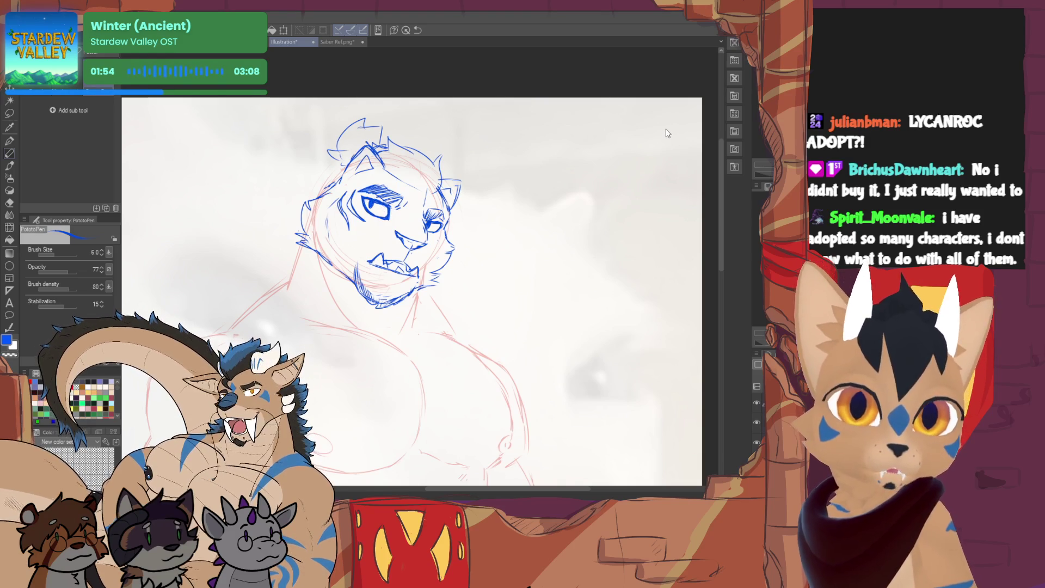
Add small strokes near the right eye, then draw the left jaw line and a short right neck line
left_click_drag(422, 220, 431, 227)
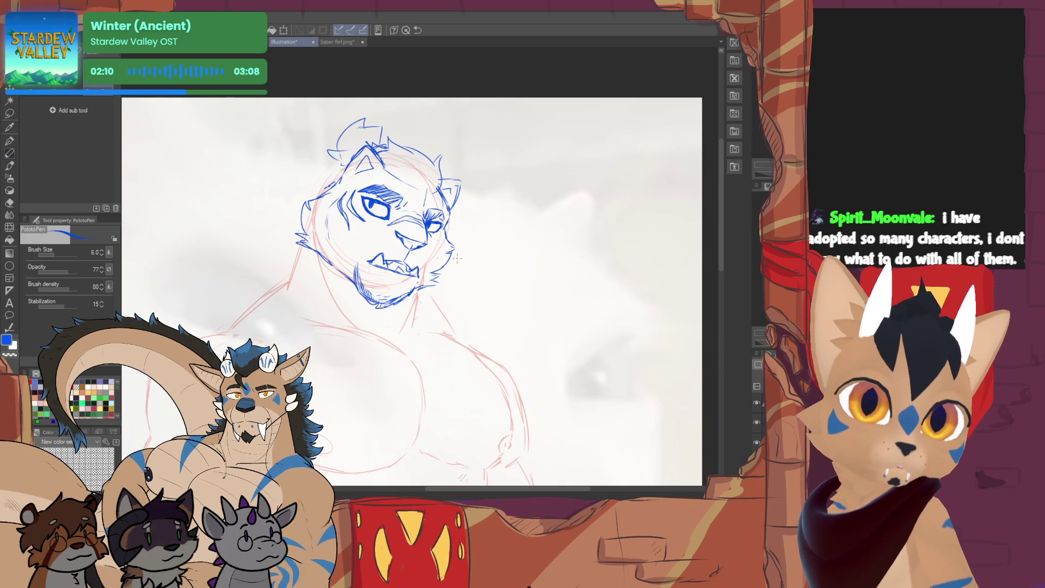
left_click_drag(457, 258, 445, 270)
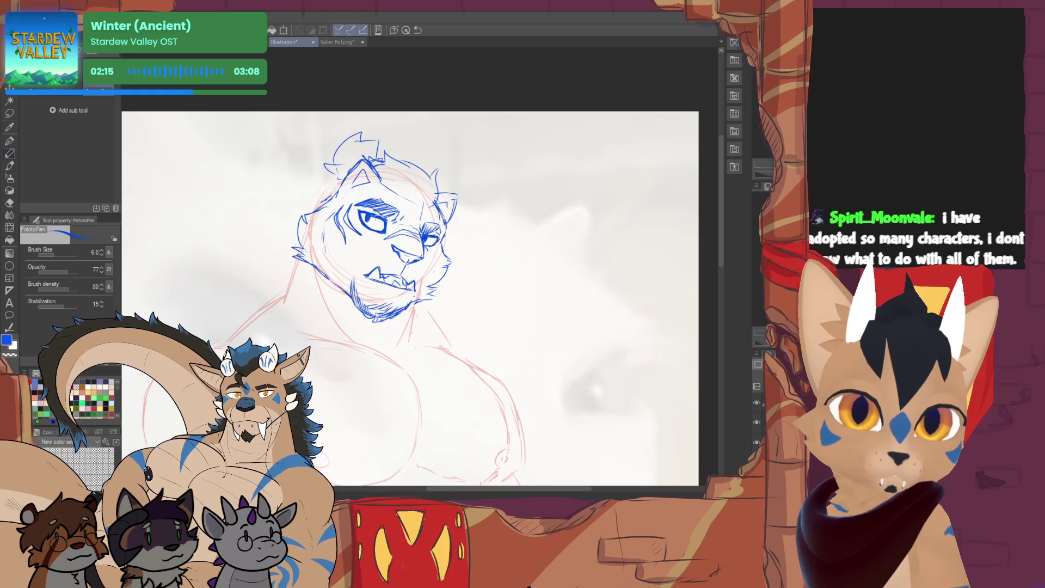
left_click_drag(409, 294, 445, 265)
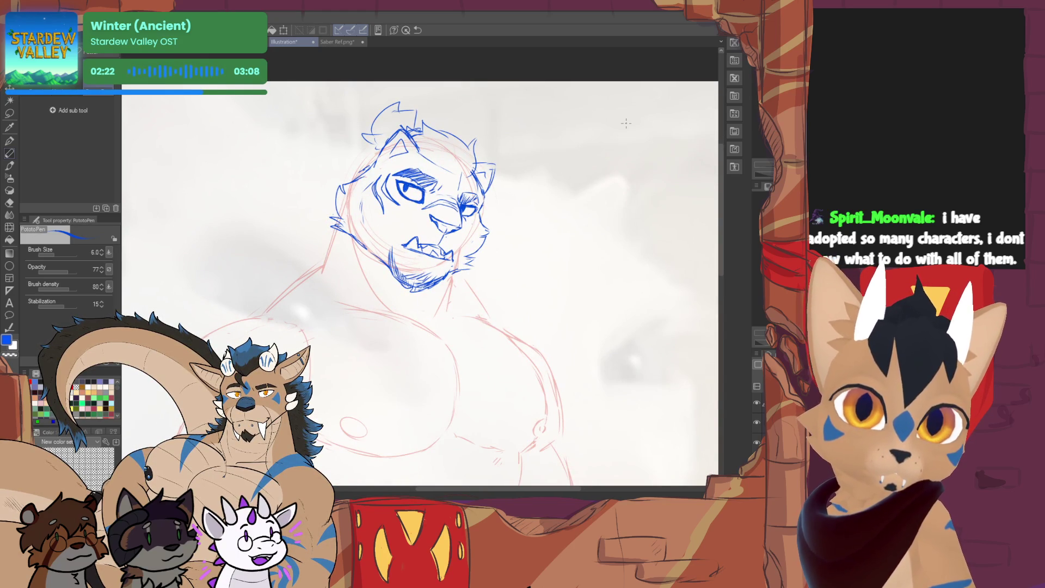
left_click_drag(337, 229, 323, 262)
left_click_drag(455, 273, 448, 304)
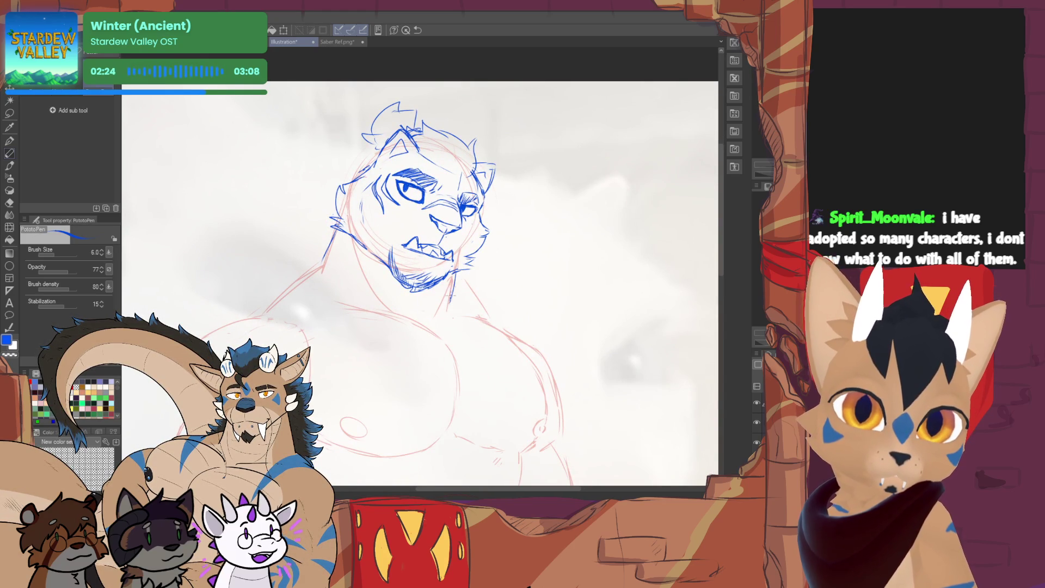
scroll(577, 257, "down", 1)
scroll(577, 257, "down", 2)
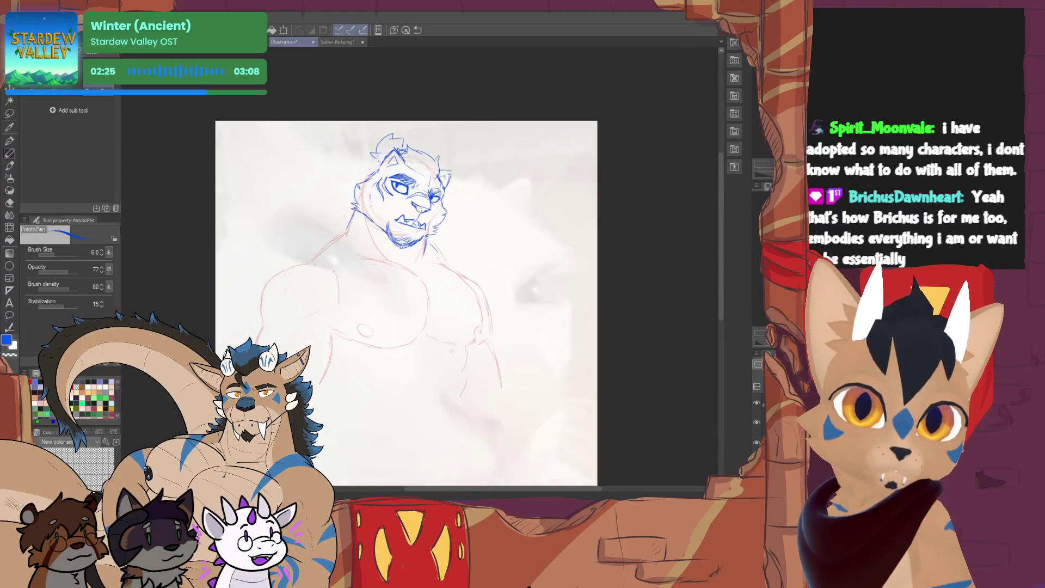
scroll(577, 257, "up", 1)
Add short blue strokes near the tiger's right ear and ready the eraser
left_click_drag(578, 257, 600, 268)
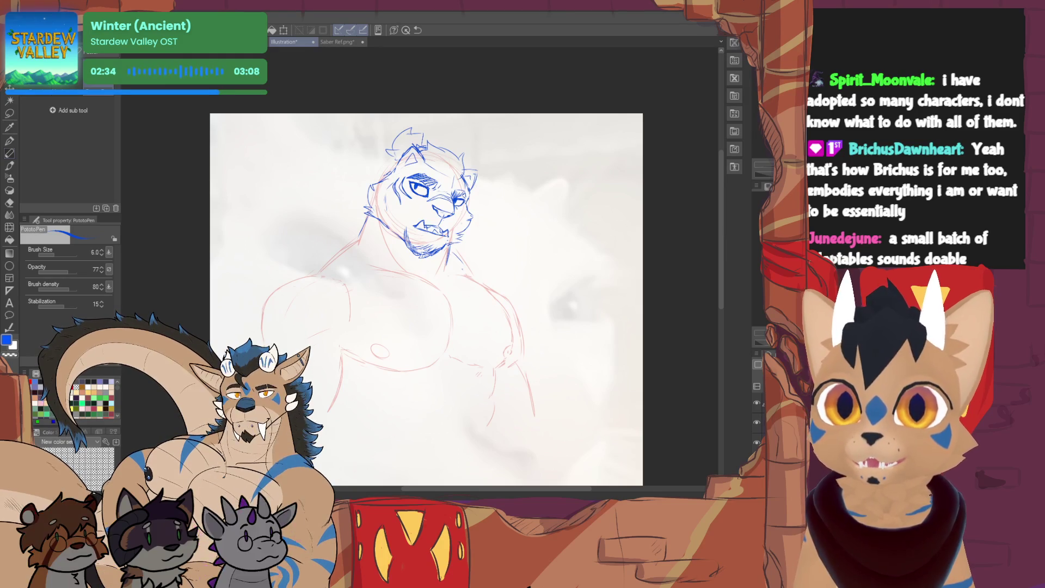
scroll(392, 204, "up", 1)
scroll(392, 205, "up", 1)
scroll(392, 205, "up", 1)
left_click_drag(425, 244, 398, 256)
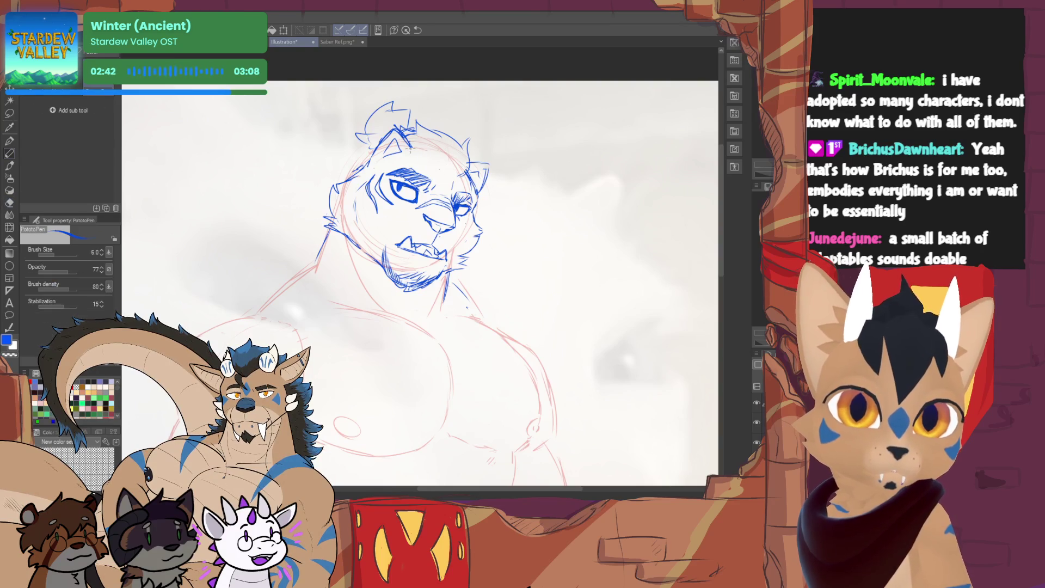
mouse_move(469, 148)
left_mouse_down()
mouse_move(478, 169)
mouse_move(472, 150)
left_mouse_up()
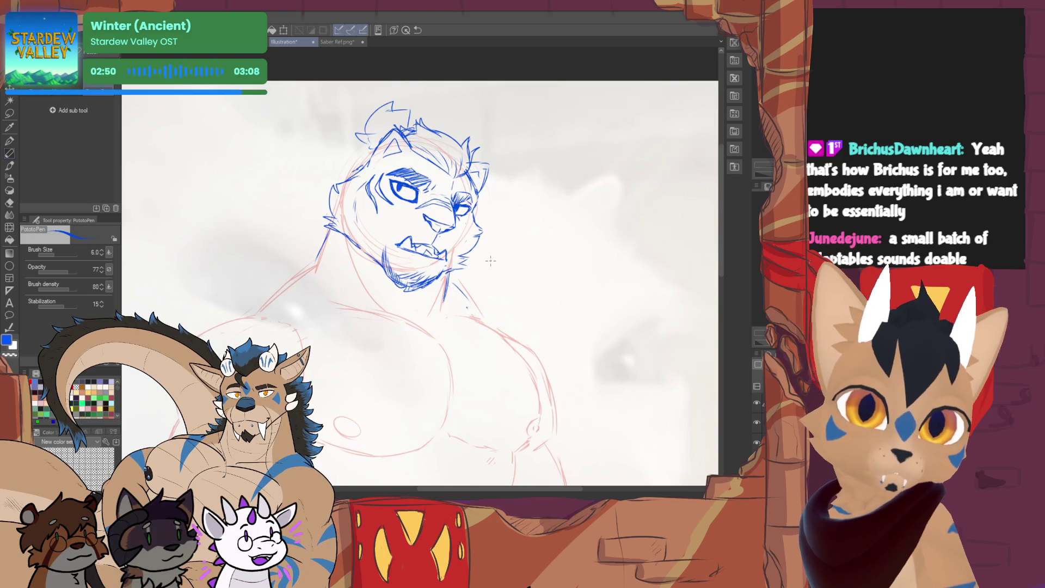
key("e")
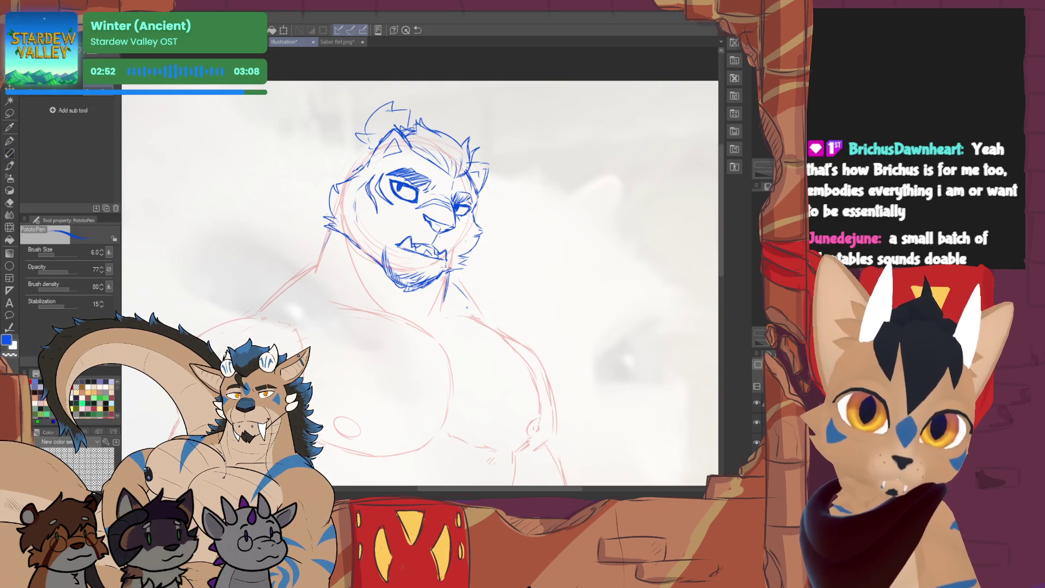
Draw a short neck line and the blue outline of the tiger's left shoulder
left_click(15, 152)
left_click_drag(444, 288, 440, 307)
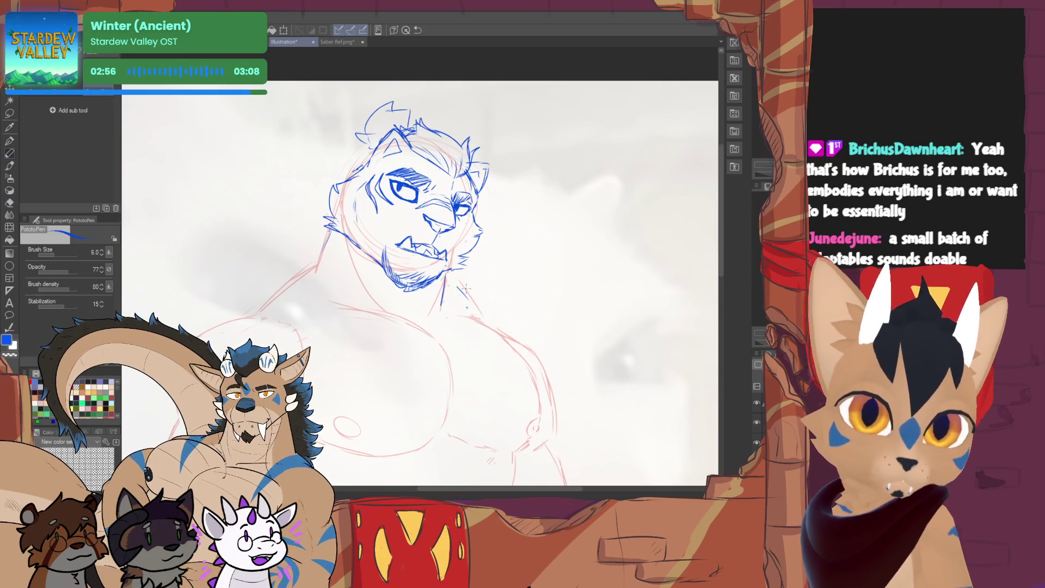
left_click_drag(254, 309, 325, 255)
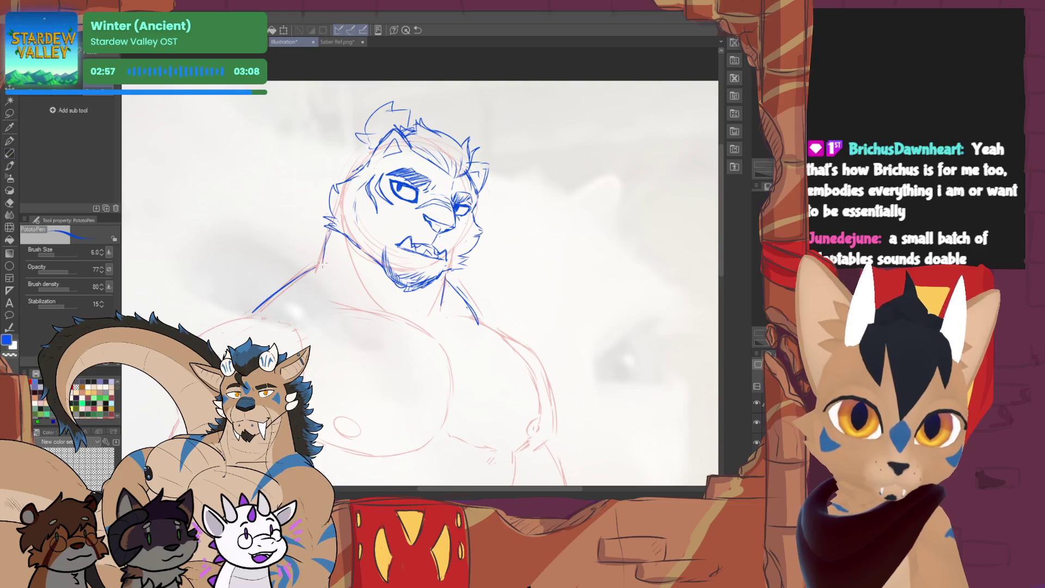
left_click_drag(421, 277, 435, 279)
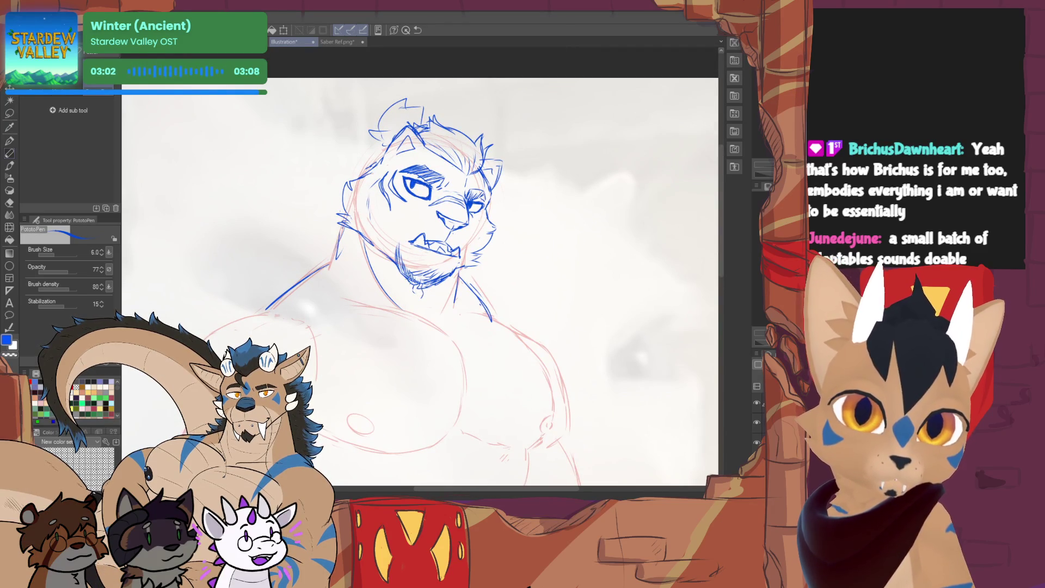
Touch up the neck and shoulder lines, alternating pen and eraser
key("e")
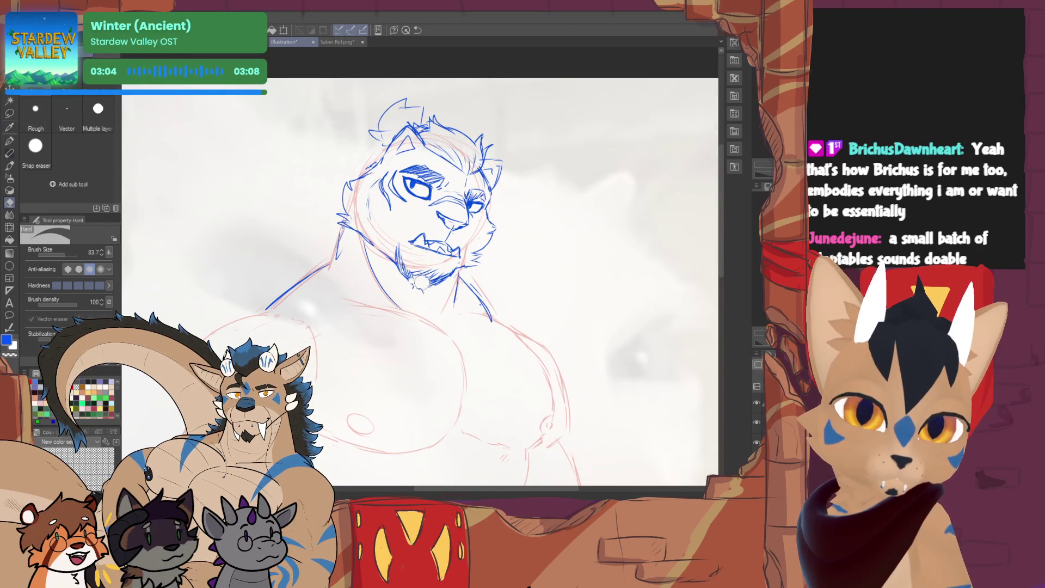
key("p")
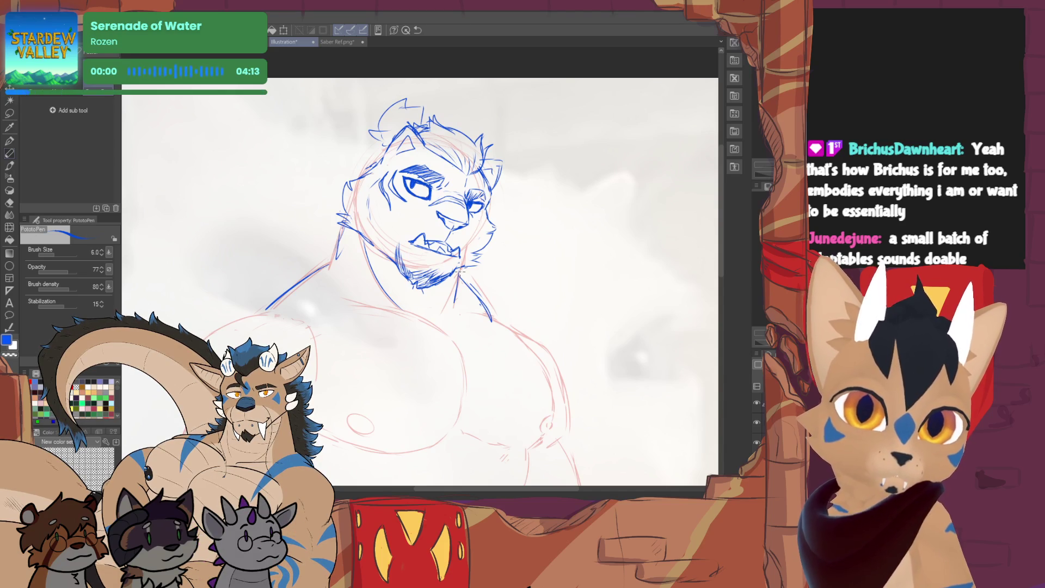
key("e")
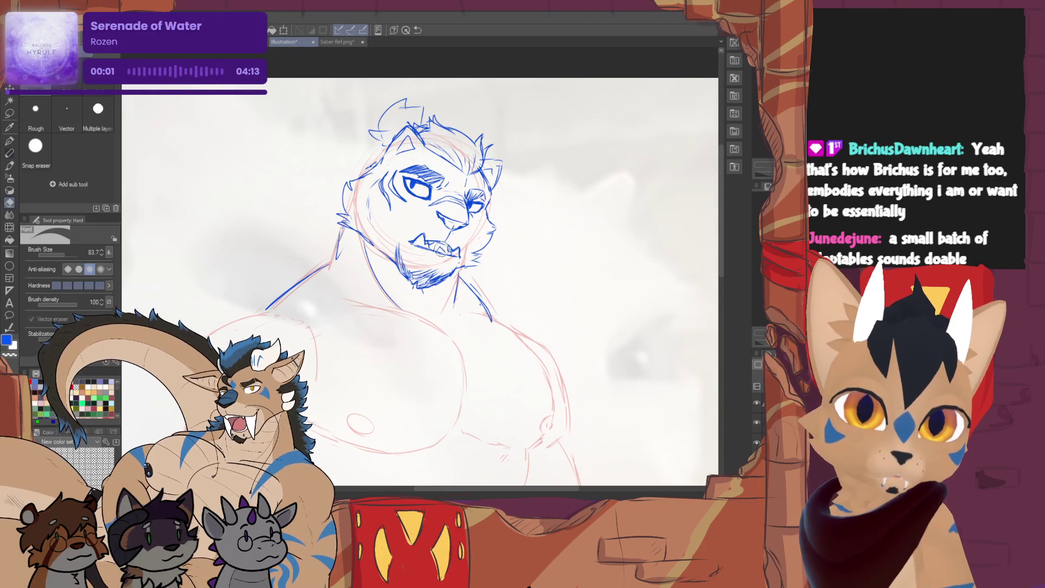
key("p")
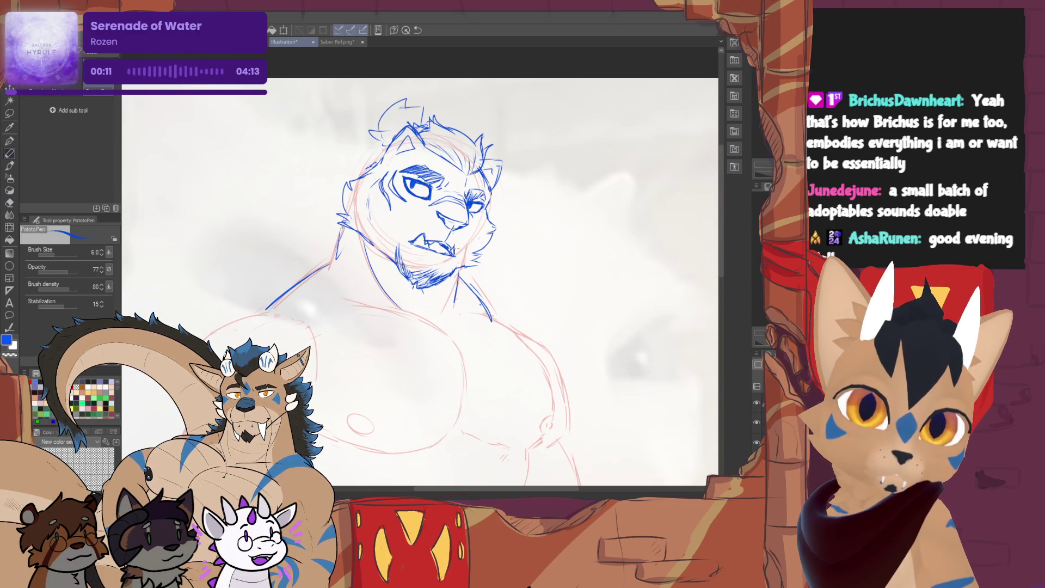
key("e")
key("p")
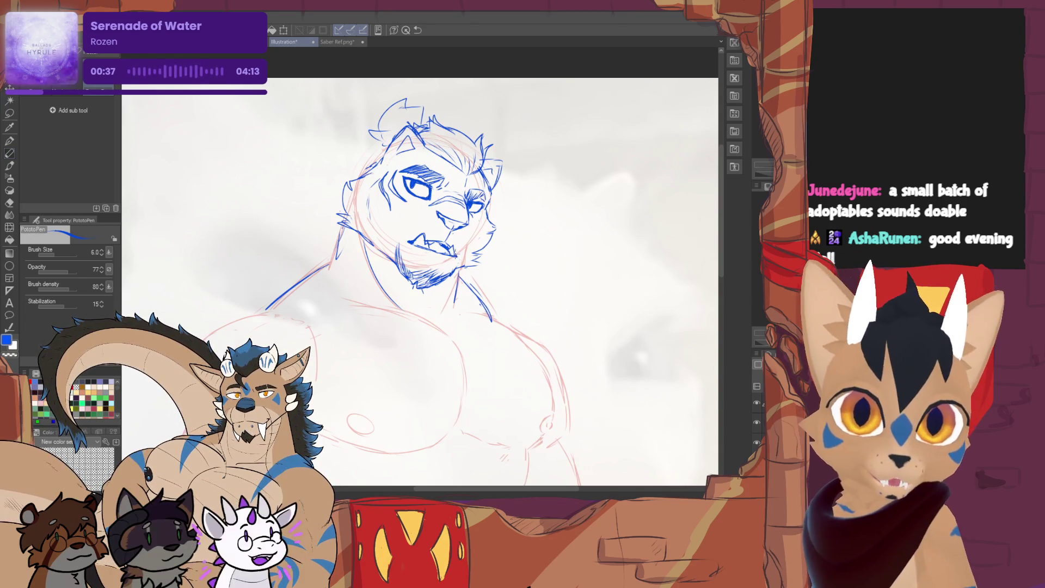
key("e")
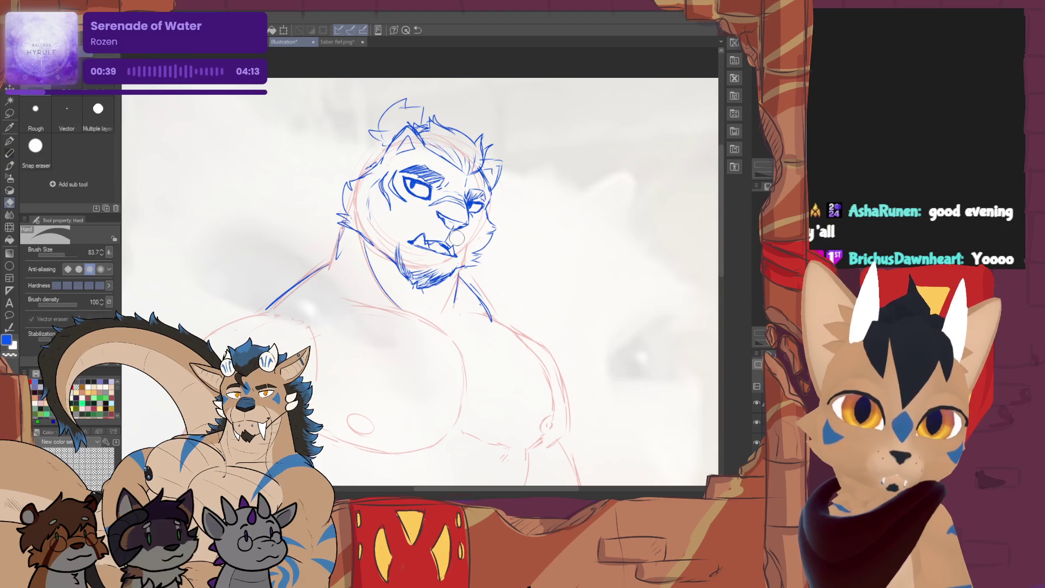
Add blue stripe marks beside the tiger's eye
key("p")
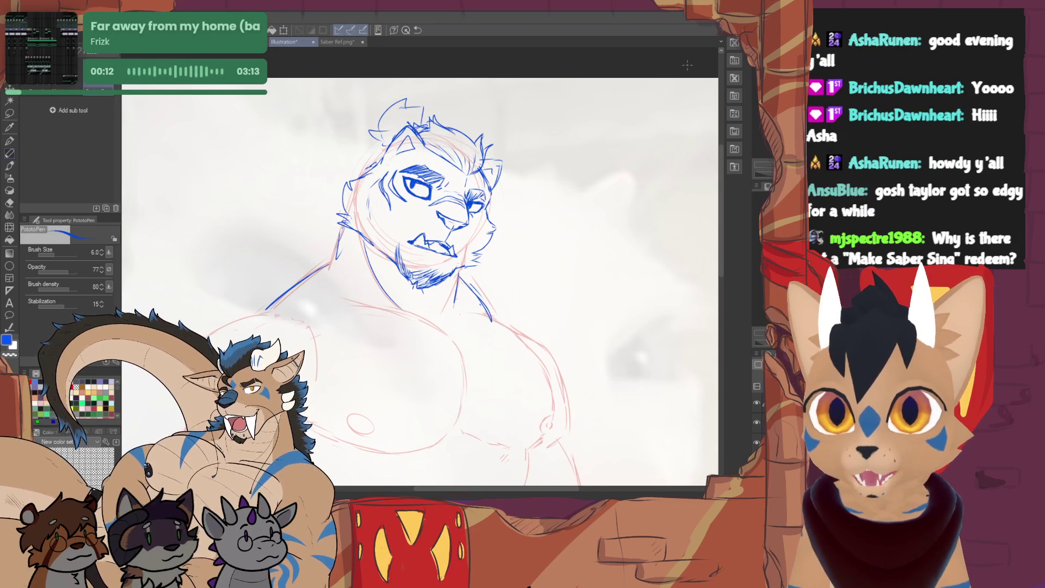
left_click_drag(421, 277, 405, 278)
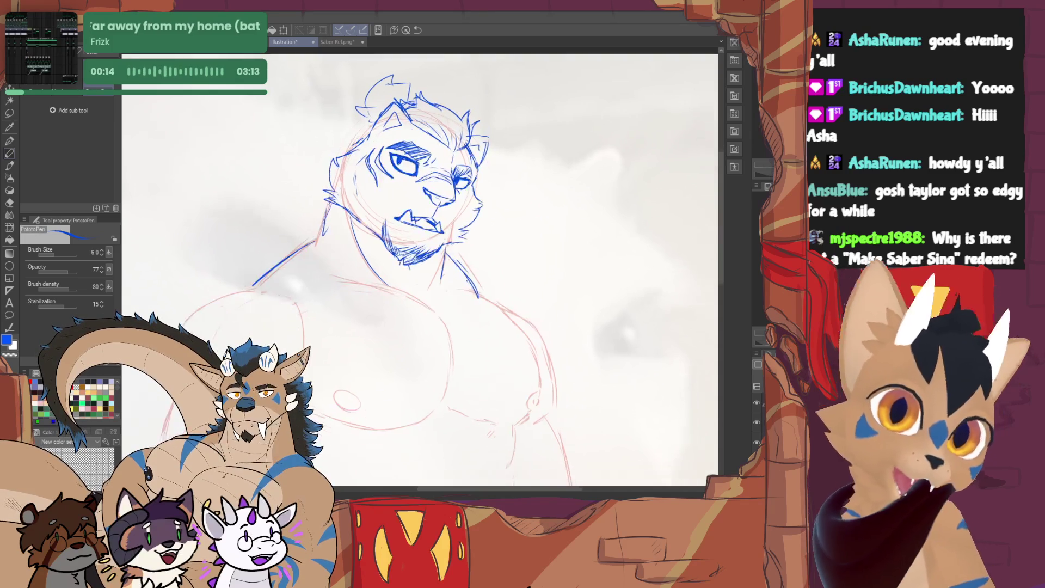
left_click_drag(400, 188, 458, 265)
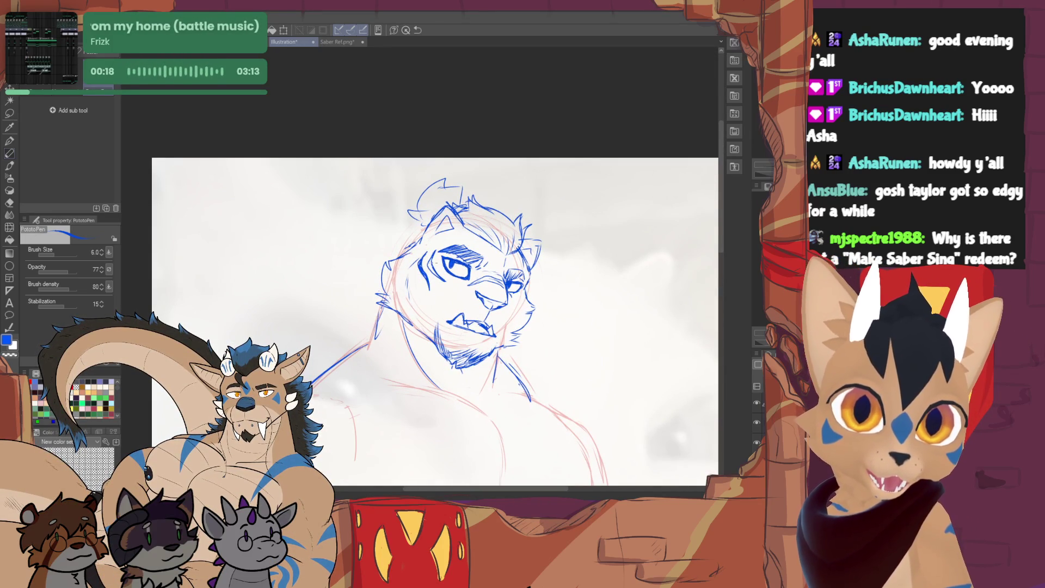
left_click_drag(420, 255, 431, 279)
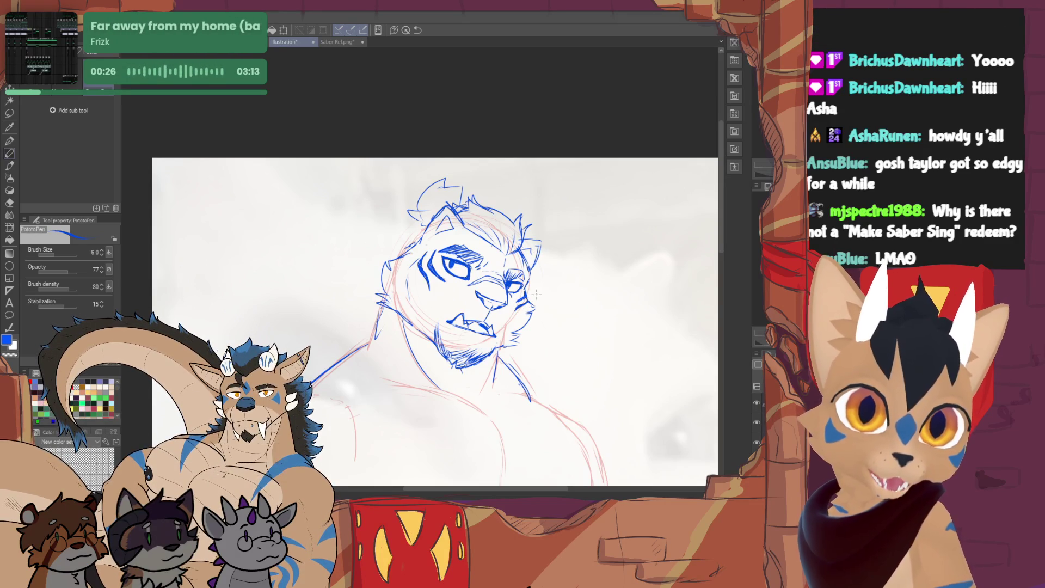
left_click_drag(537, 293, 492, 280)
Tidy the chin and jaw strokes, erasing a small bit of the chin line
key("e")
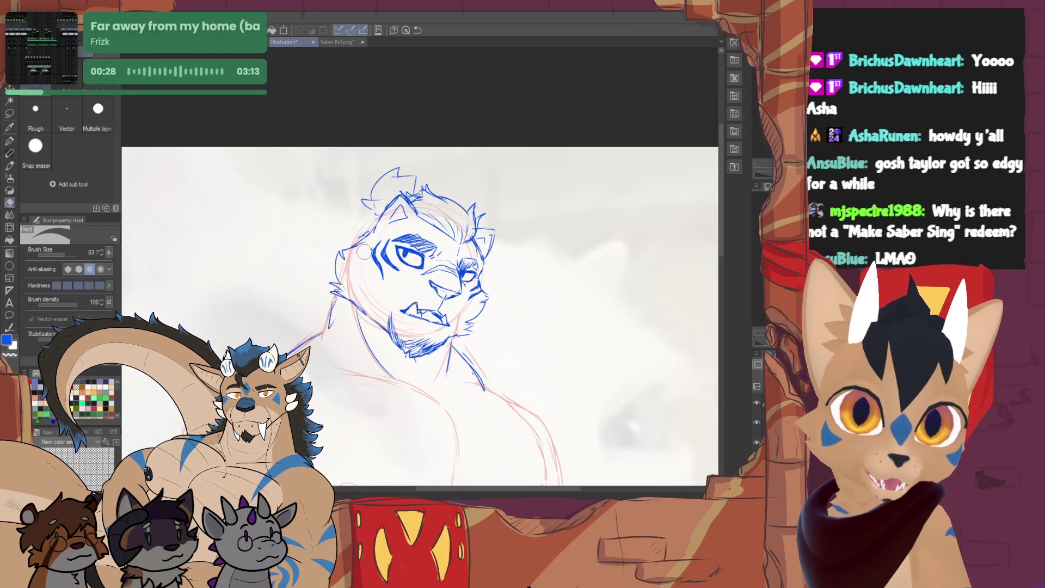
key("p")
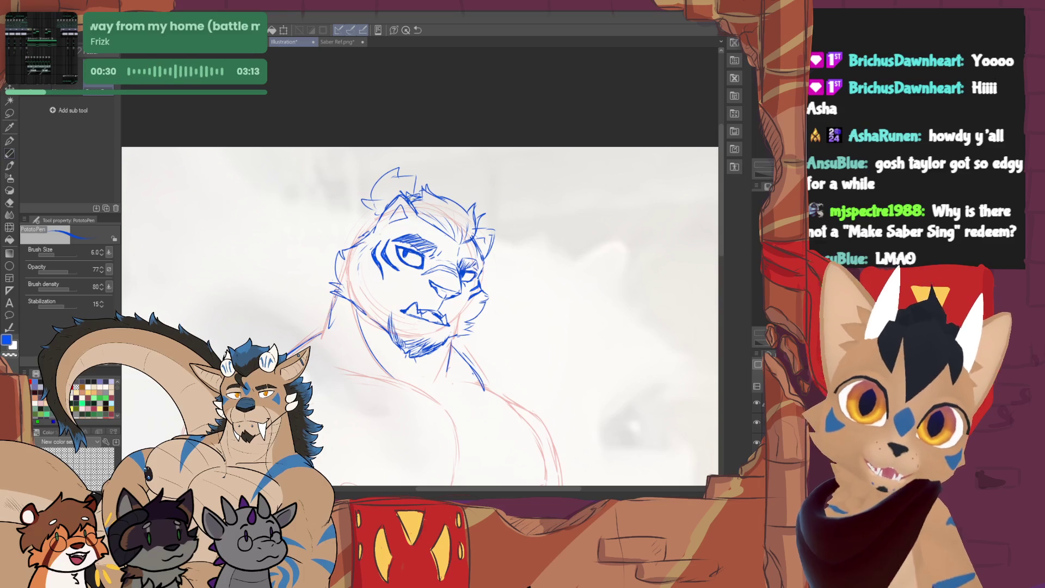
key("e")
key("p")
left_click_drag(329, 282, 319, 335)
key("e")
key("p")
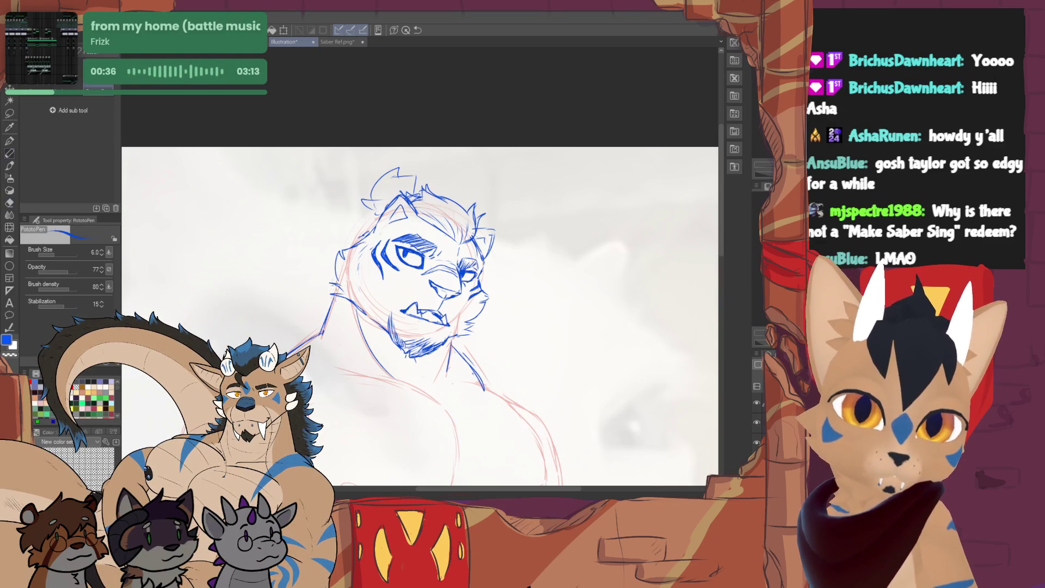
Draw the line from neck down to shoulder and discard a trial chest line
mouse_move(446, 342)
left_mouse_down()
mouse_move(367, 240)
mouse_move(401, 282)
left_mouse_up()
left_click_drag(364, 232, 368, 253)
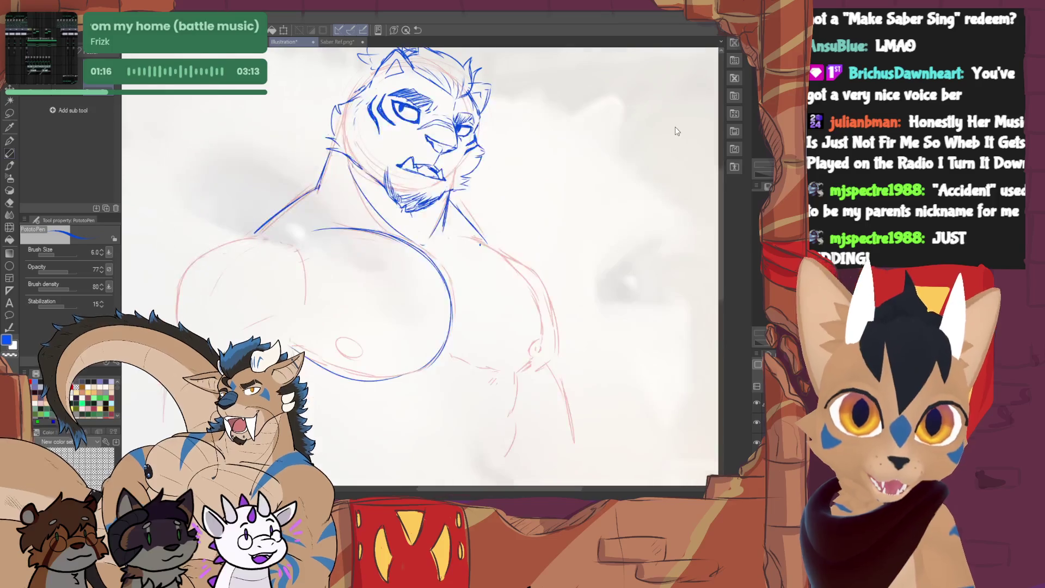
left_click_drag(441, 258, 453, 328)
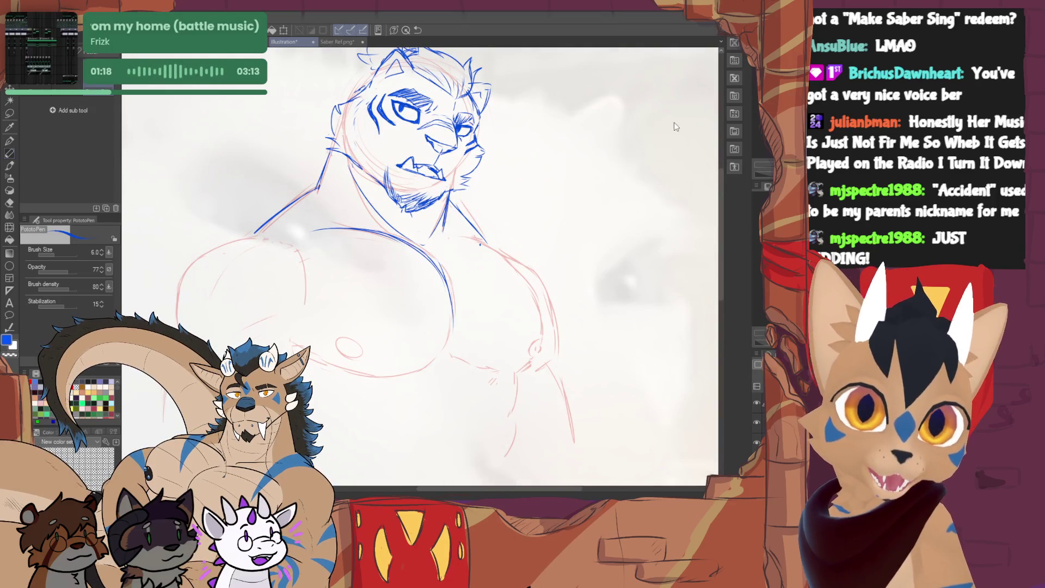
key("ctrl+z")
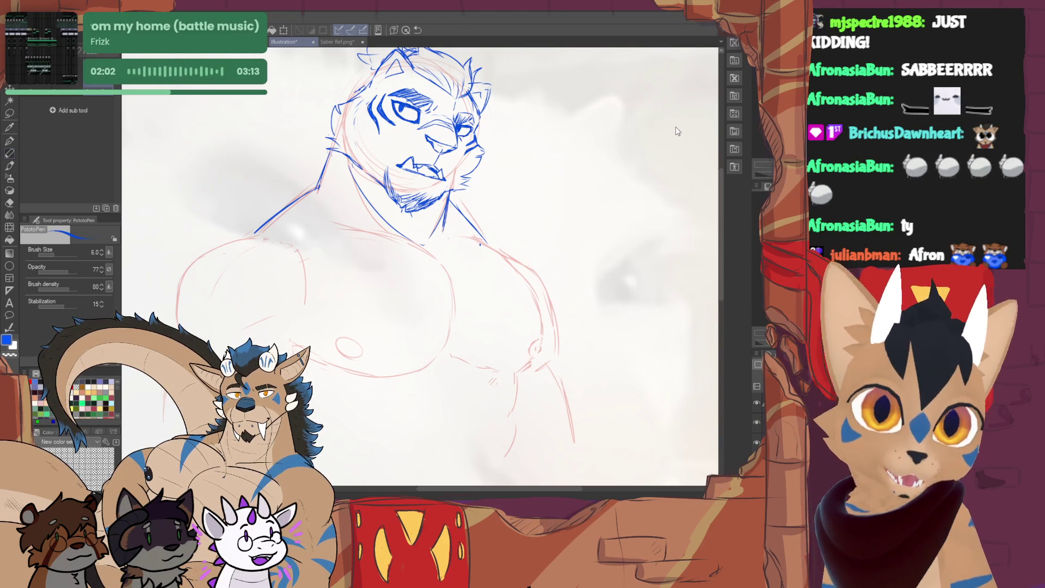
left_click_drag(357, 212, 378, 301)
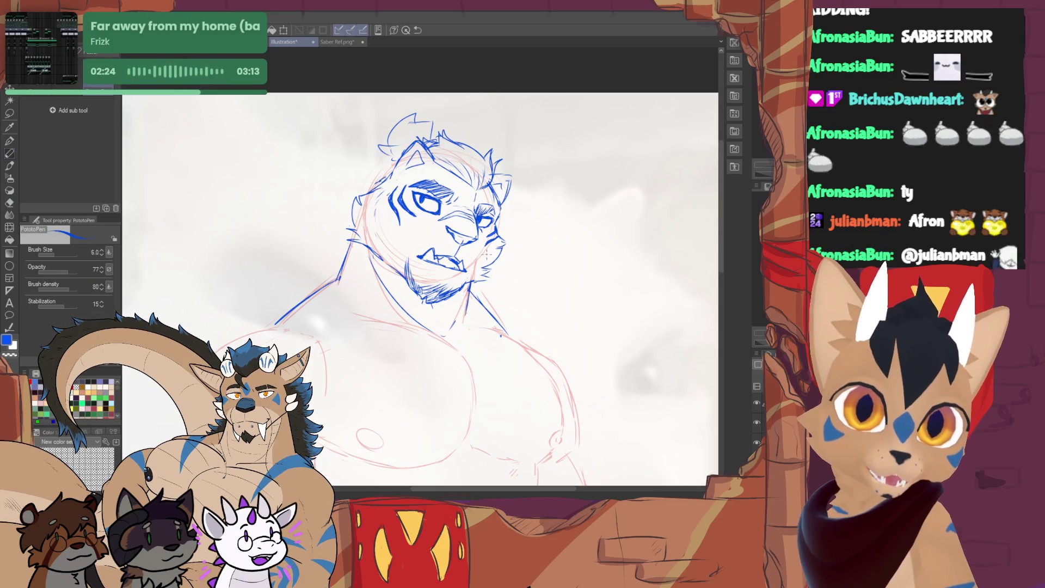
Replace a short chest line with a lighter curved chest stroke across the torso
left_click_drag(495, 322, 315, 235)
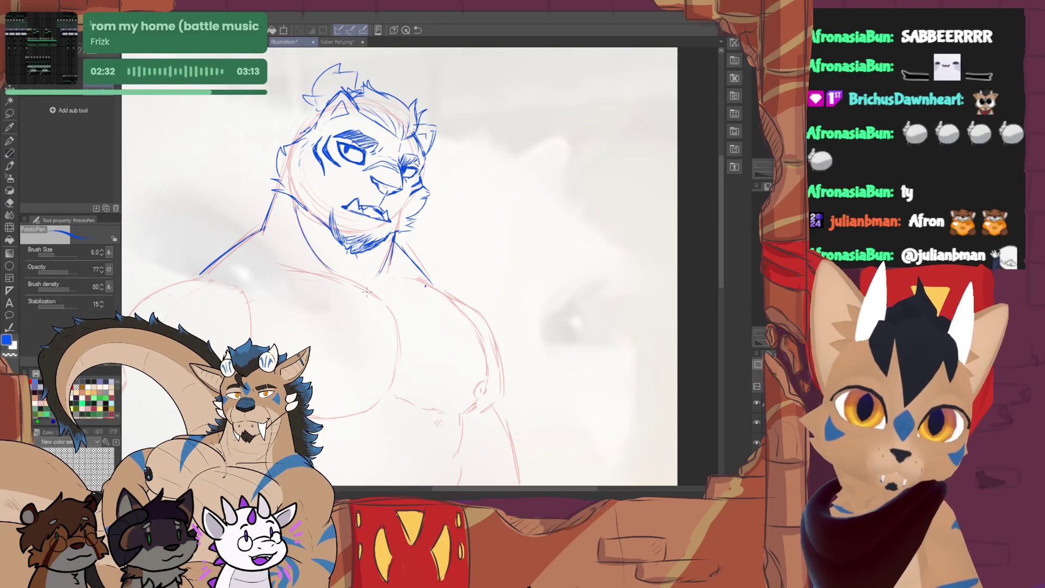
left_click_drag(263, 275, 303, 272)
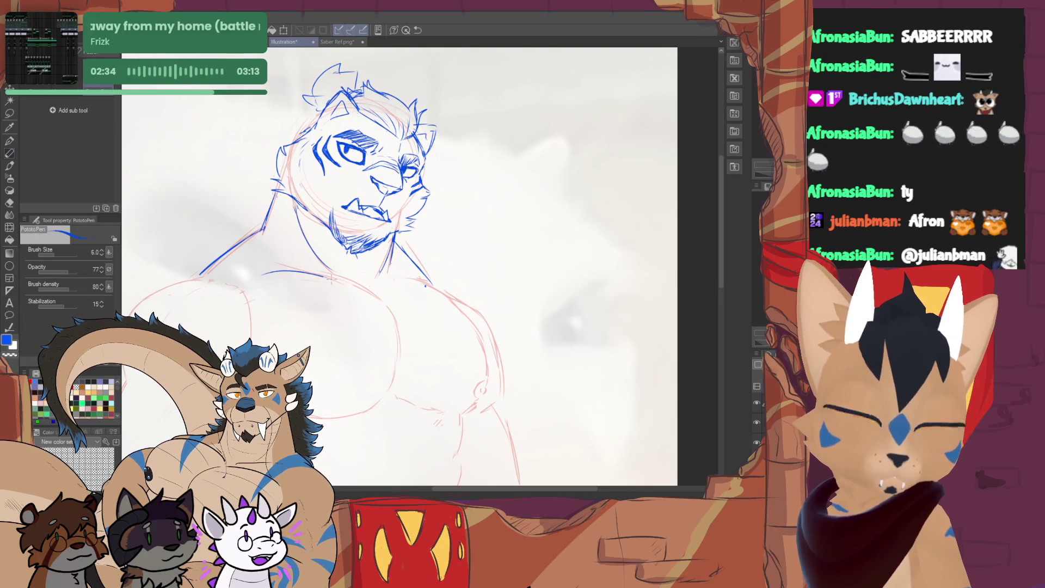
key("ctrl+z")
left_click_drag(278, 267, 400, 325)
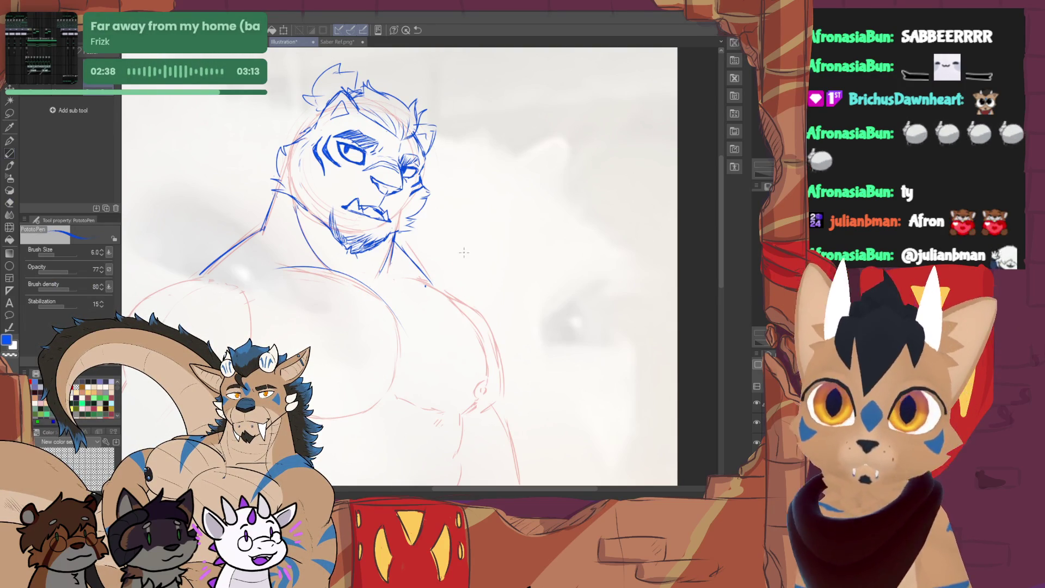
left_click_drag(490, 245, 536, 214)
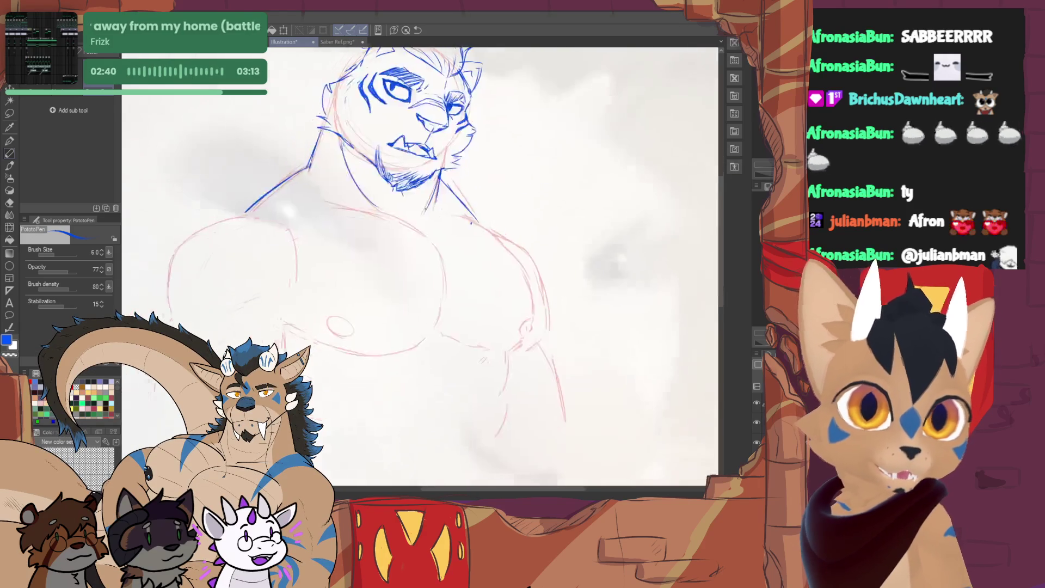
mouse_move(490, 245)
left_mouse_down()
mouse_move(478, 188)
mouse_move(472, 207)
left_mouse_up()
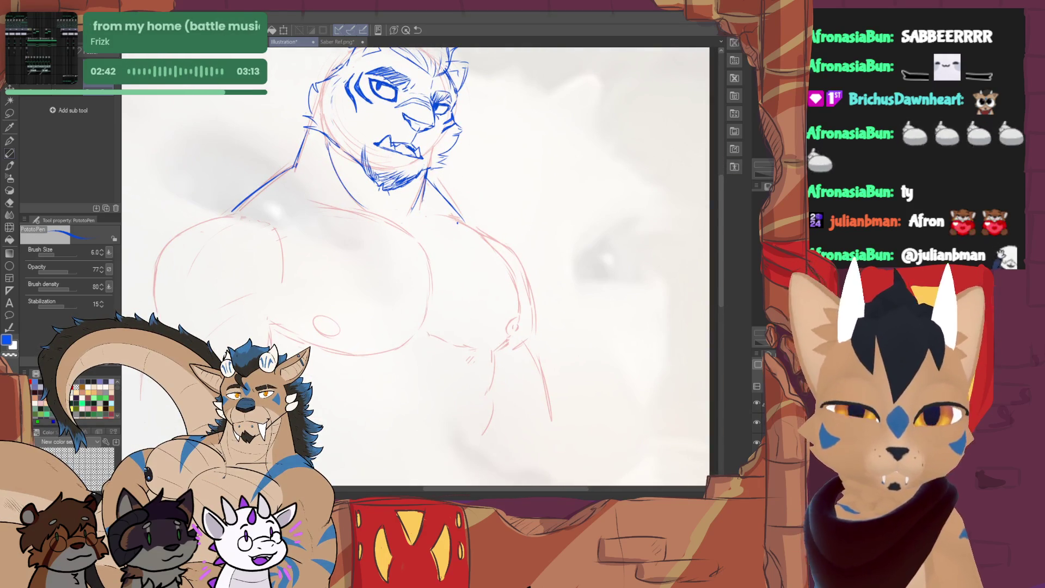
mouse_move(490, 245)
left_mouse_down()
mouse_move(499, 359)
mouse_move(474, 208)
mouse_move(480, 147)
left_mouse_up()
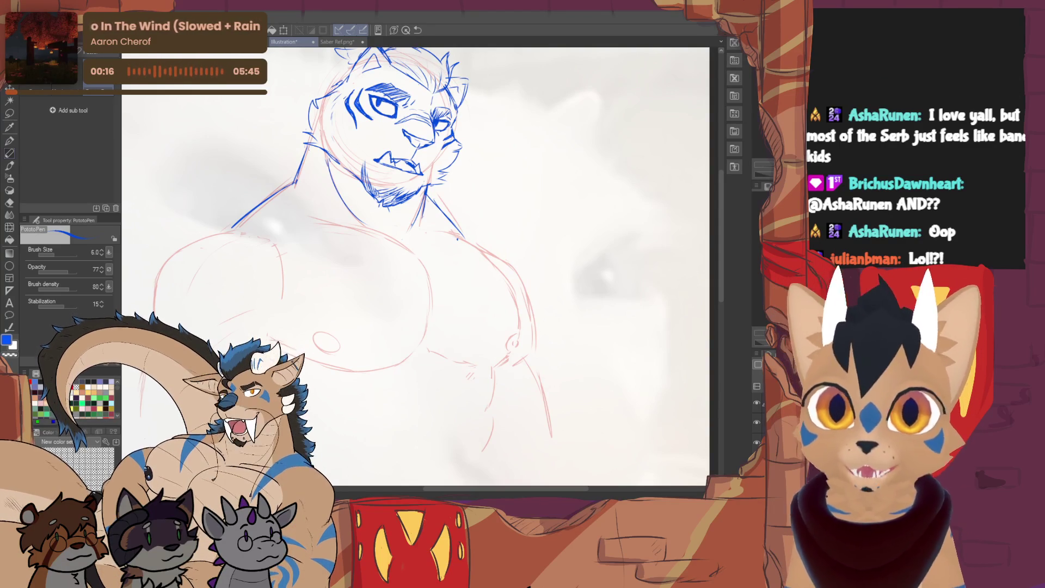
Try several blue torso and shoulder strokes and undo them all
key("ctrl+z")
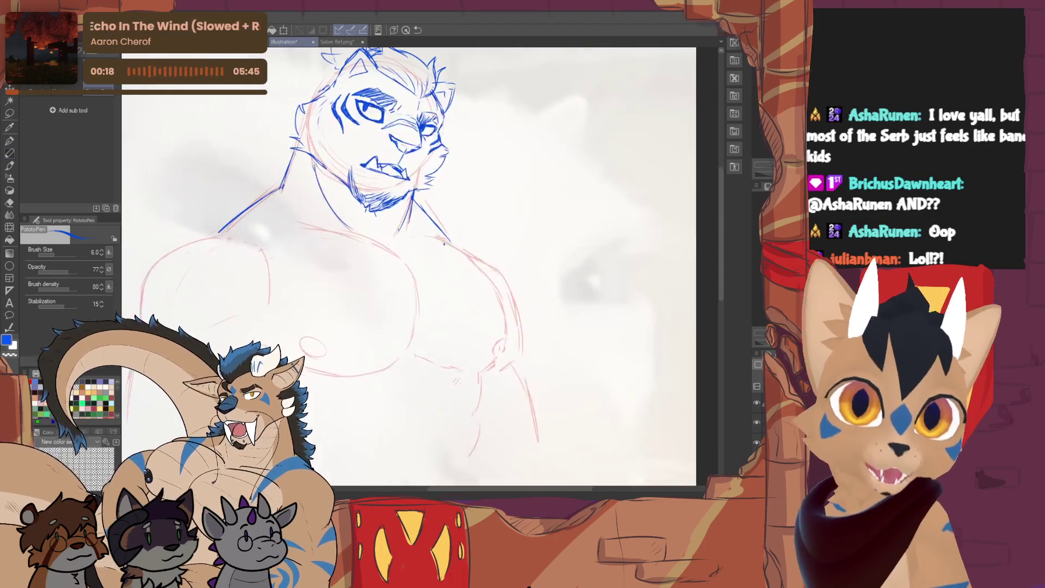
key("ctrl+y")
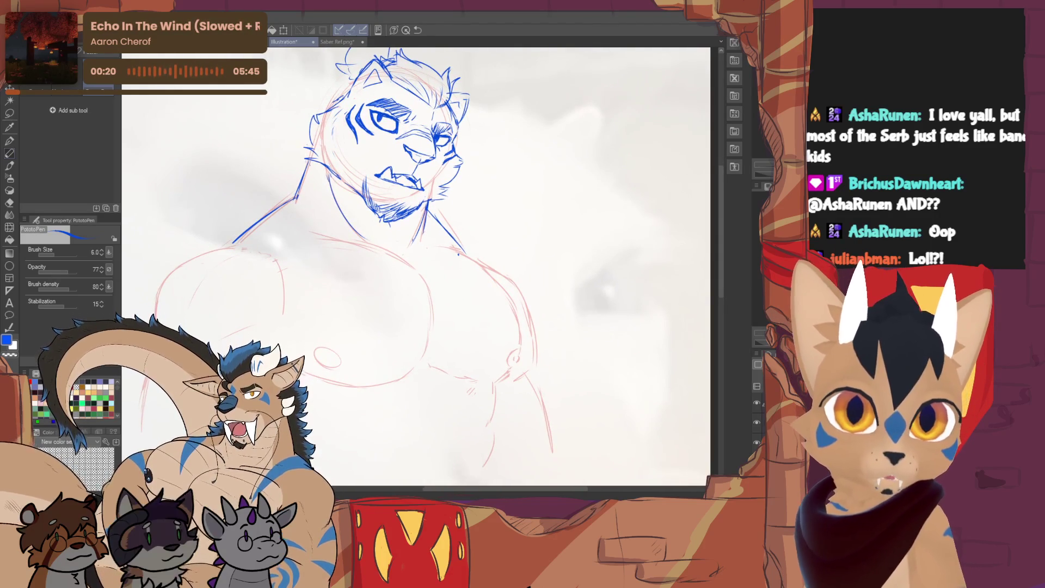
key("ctrl+z")
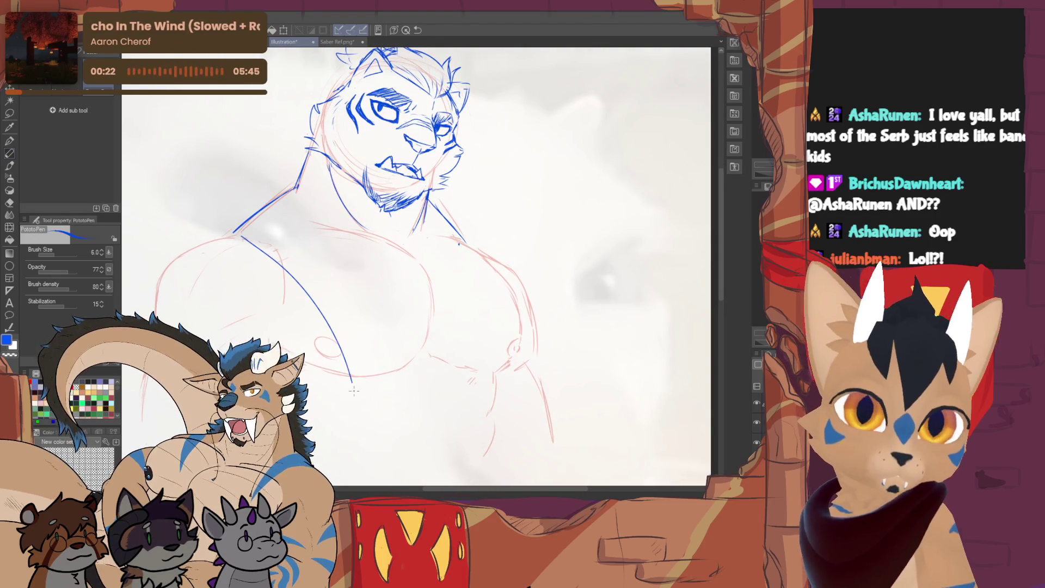
left_click_drag(344, 356, 359, 447)
key("ctrl+z")
key("ctrl+z")
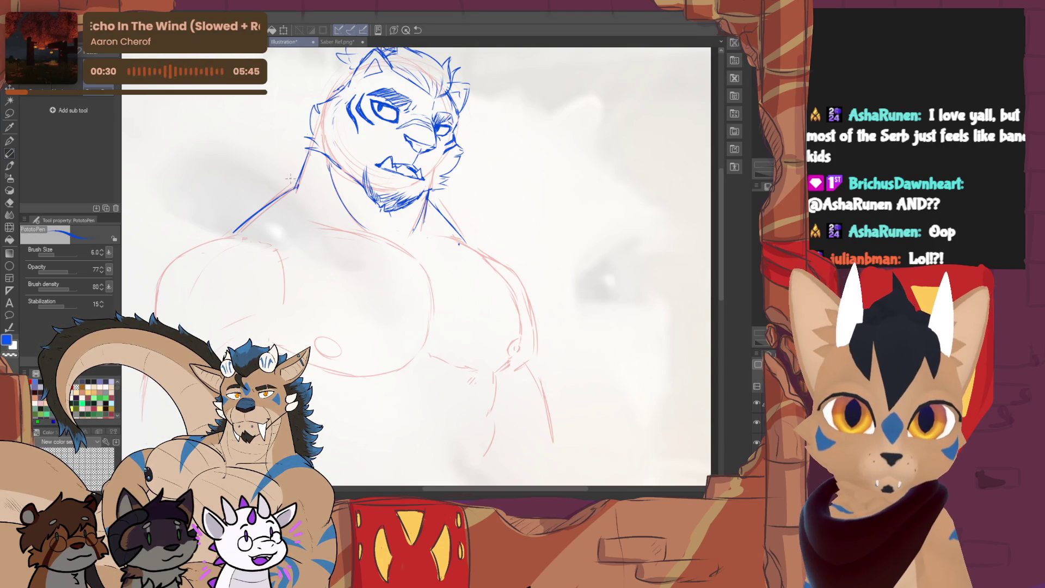
left_click_drag(298, 184, 399, 342)
left_click_drag(455, 248, 437, 345)
mouse_move(448, 231)
left_mouse_down()
mouse_move(501, 242)
mouse_move(434, 360)
left_mouse_up()
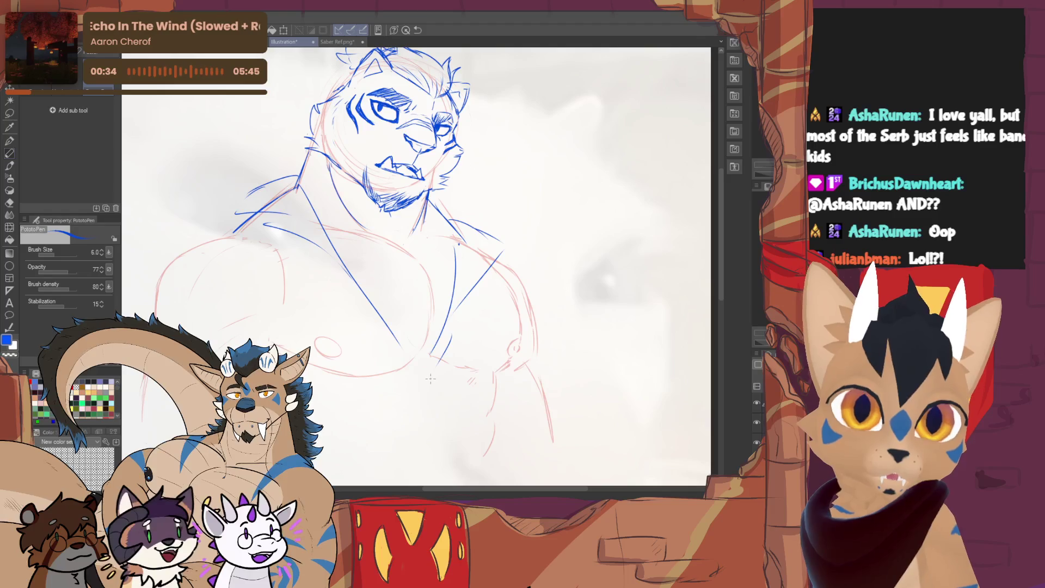
key("ctrl+z")
key("ctrl+z")
key("ctrl+z")
key("ctrl+z")
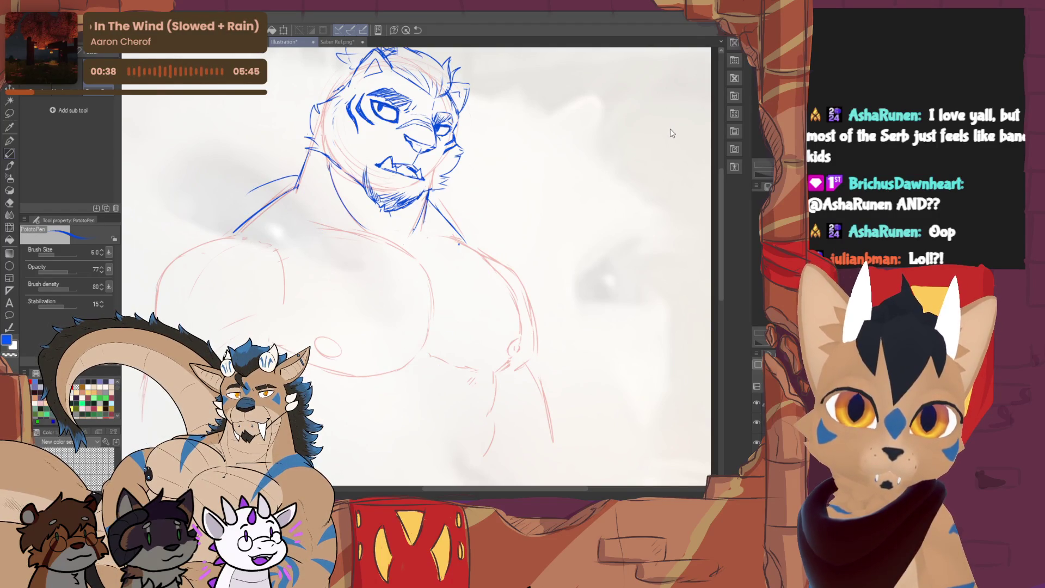
Erase the stray left shoulder line and return to the inking pen
left_click_drag(416, 262, 396, 286)
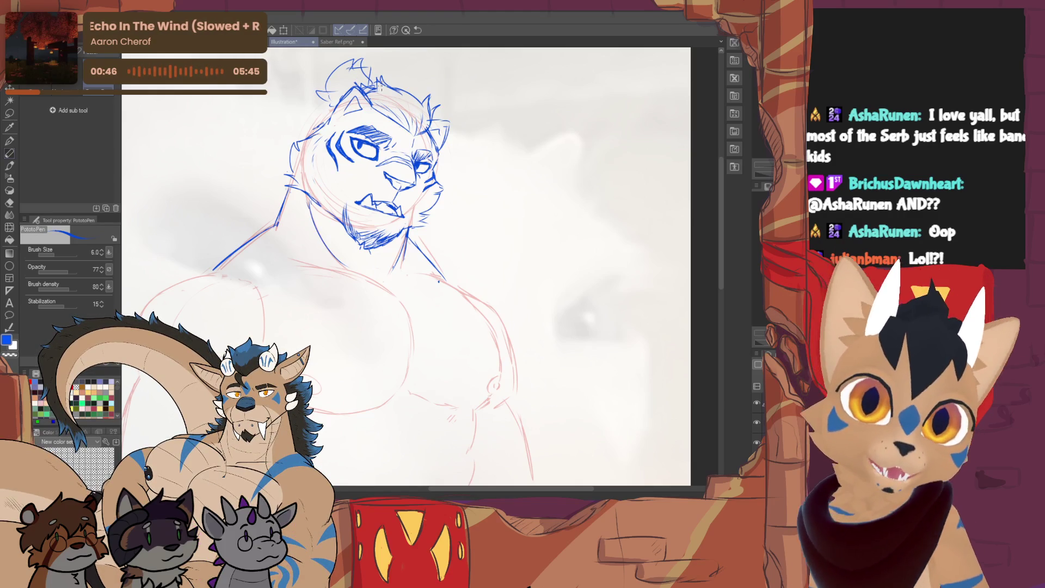
key("e")
left_click_drag(212, 272, 249, 243)
key("p")
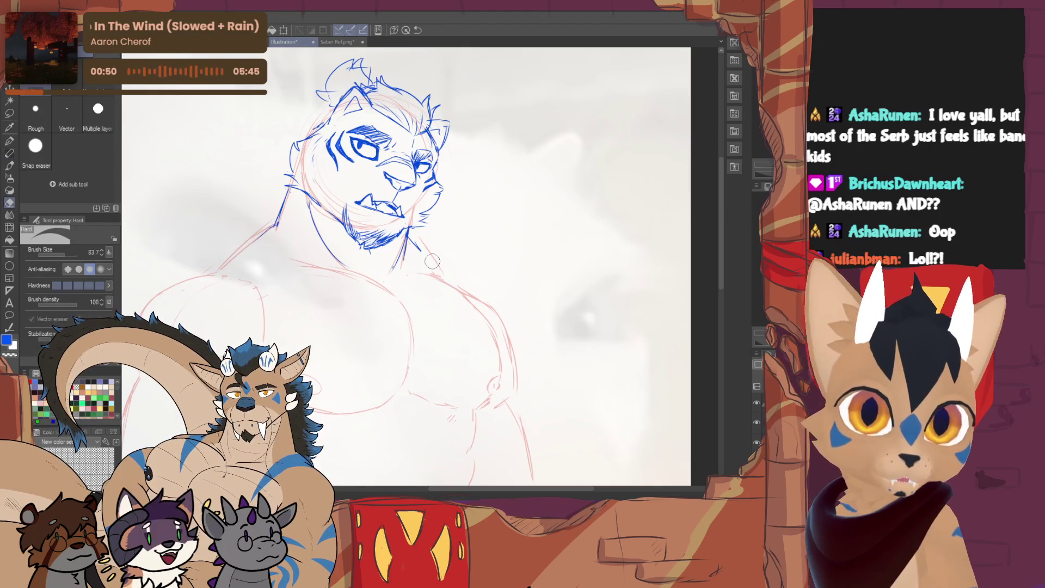
scroll(440, 268, "down", 2)
scroll(439, 268, "down", 2)
left_click_drag(408, 286, 396, 299)
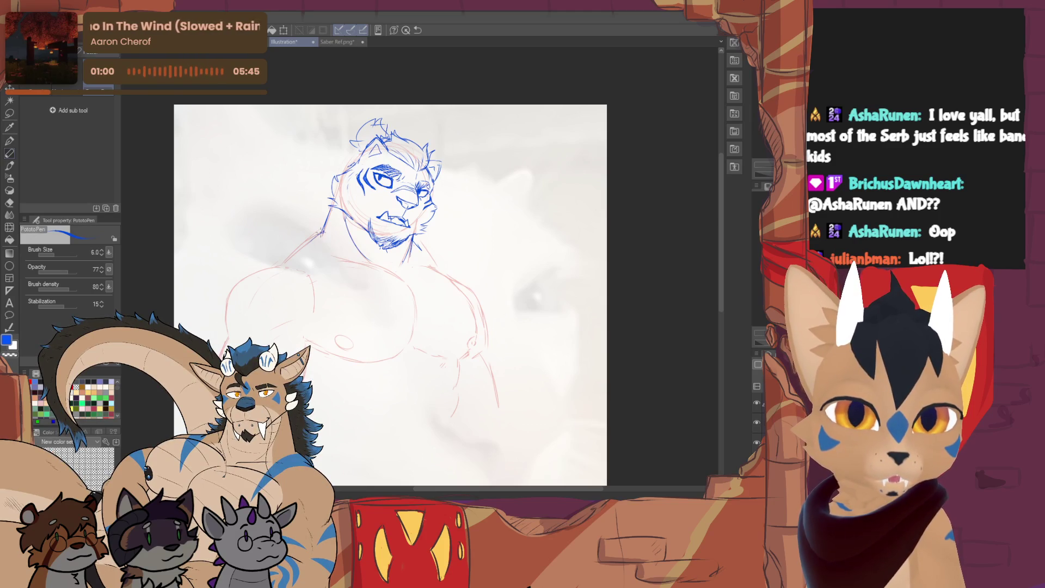
Draw the open jacket's V collar, the right chest and arm edge, and a short front line
left_click_drag(325, 235, 413, 303)
mouse_move(322, 232)
left_mouse_down()
mouse_move(415, 324)
mouse_move(429, 261)
mouse_move(412, 304)
left_mouse_up()
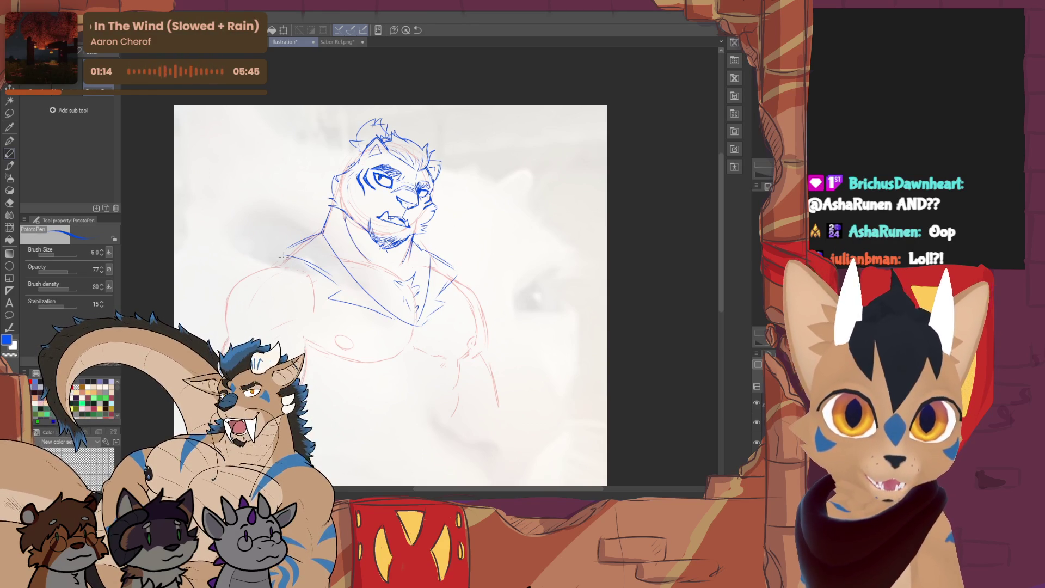
mouse_move(282, 254)
left_mouse_down()
mouse_move(285, 226)
mouse_move(260, 238)
left_mouse_up()
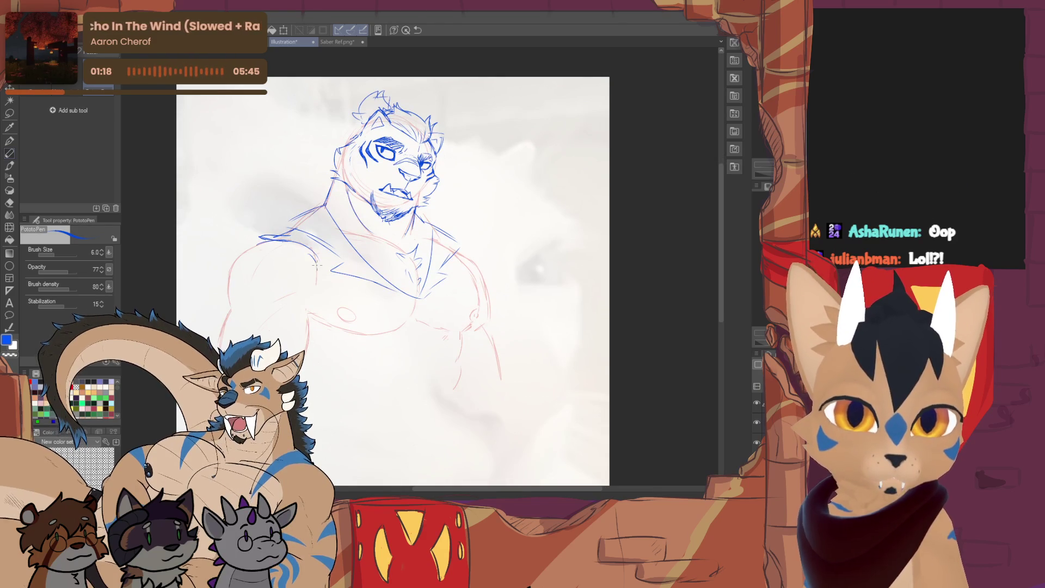
left_click_drag(457, 257, 478, 321)
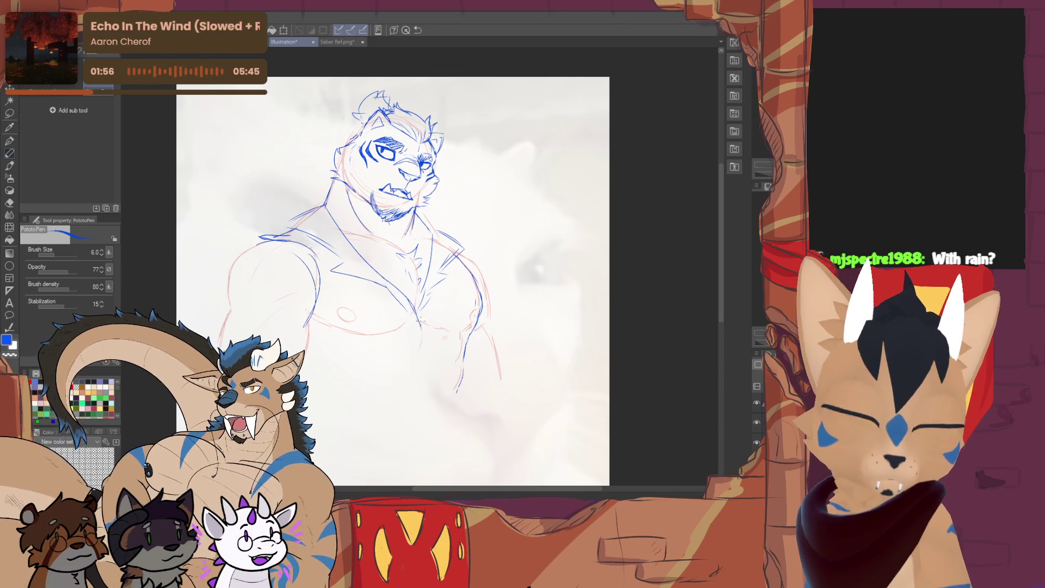
left_click_drag(423, 367, 421, 396)
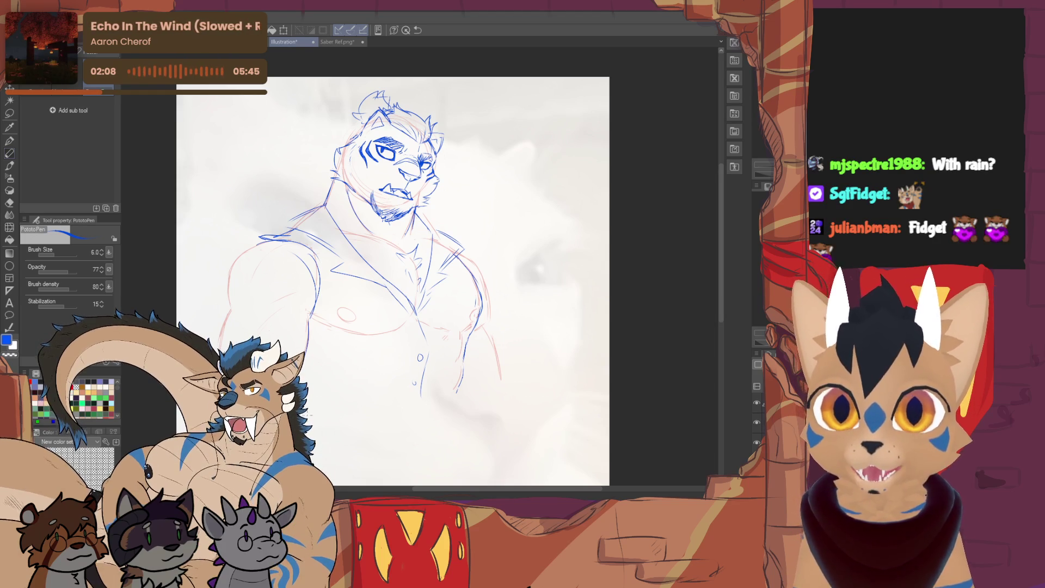
scroll(439, 283, "up", 2)
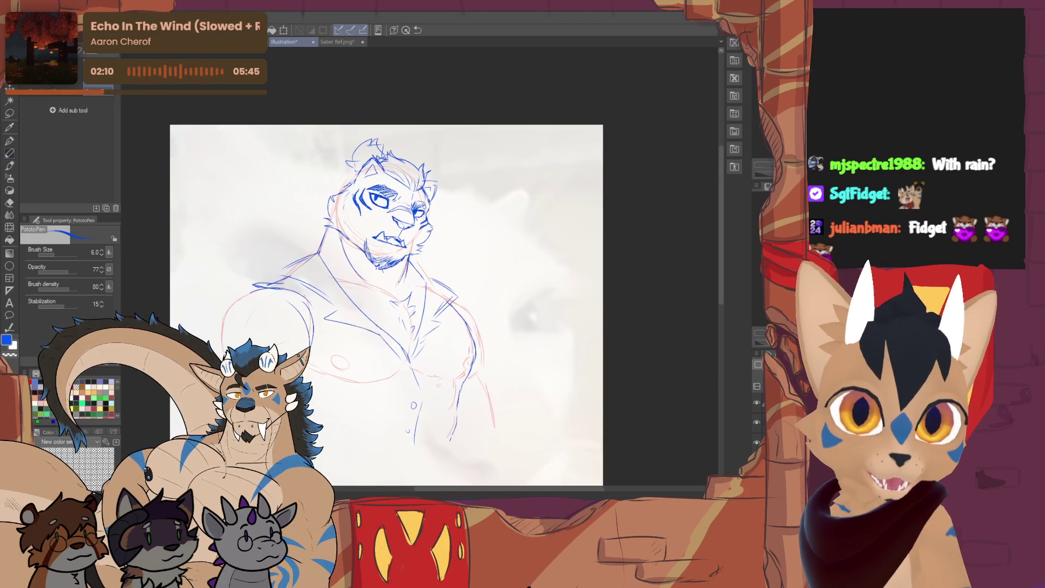
key("e")
key("p")
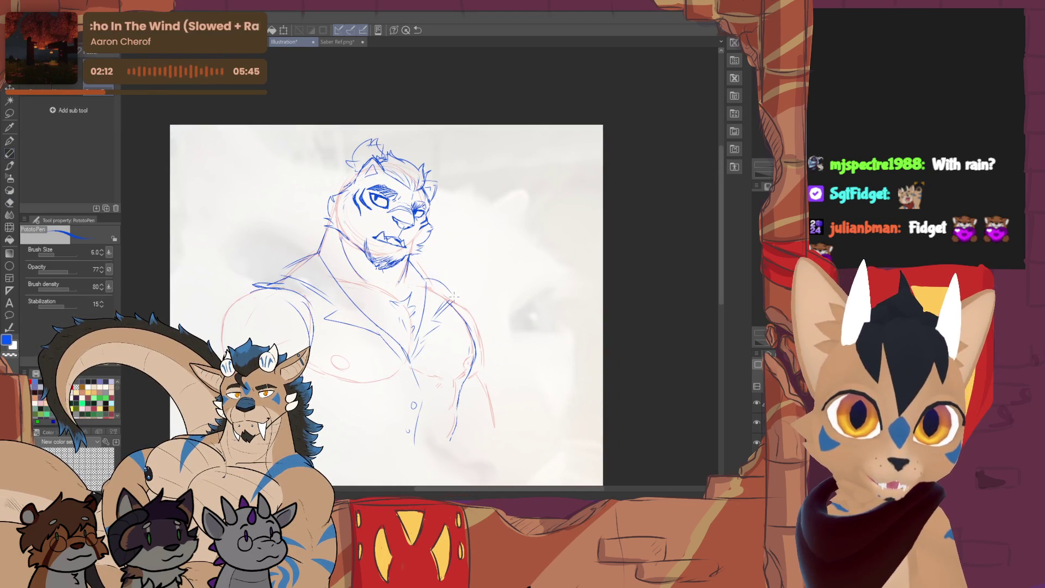
key("e")
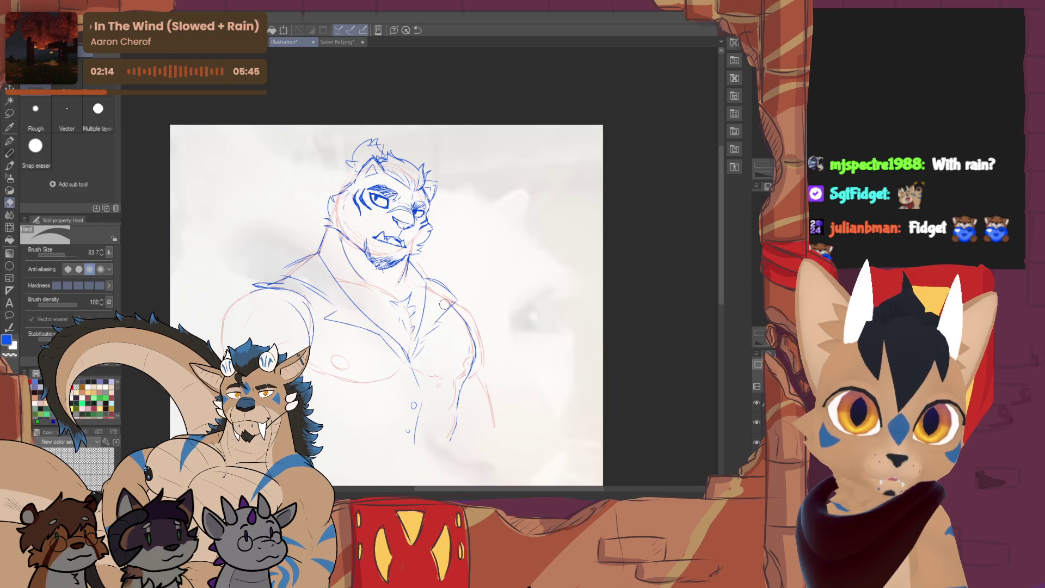
key("p")
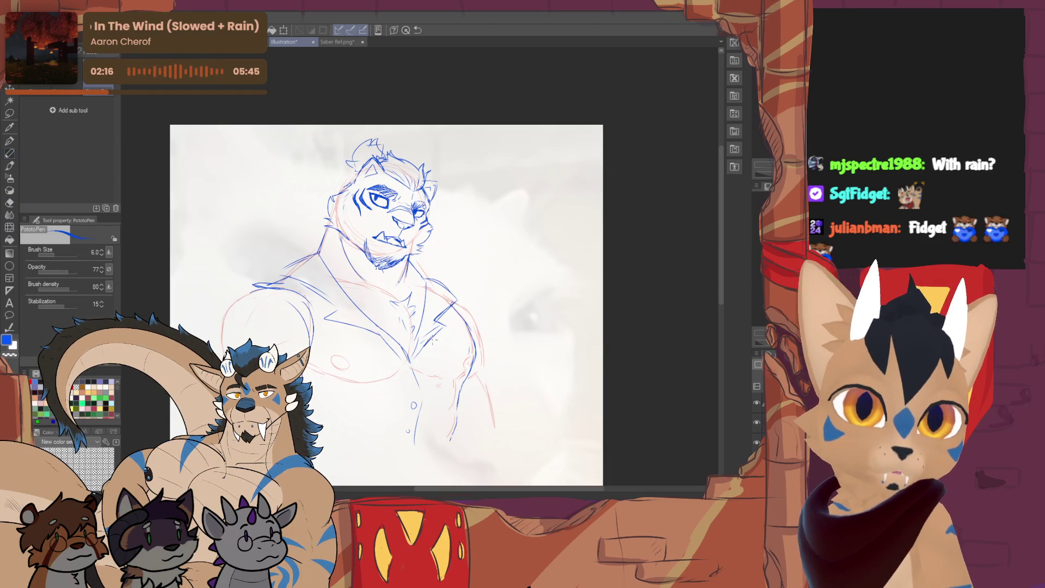
scroll(434, 318, "down", 1)
scroll(322, 202, "up", 3)
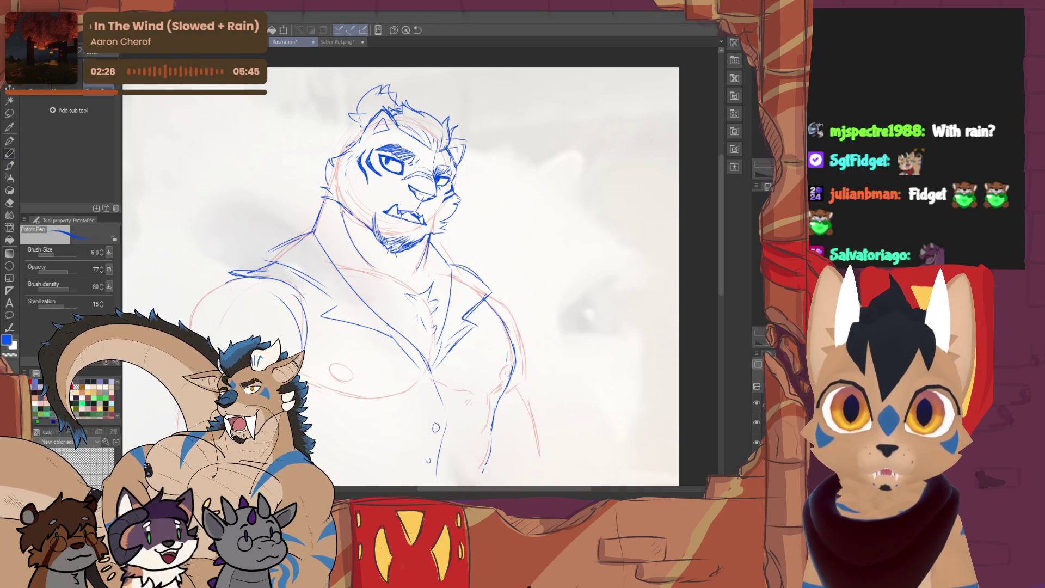
scroll(408, 278, "up", 2)
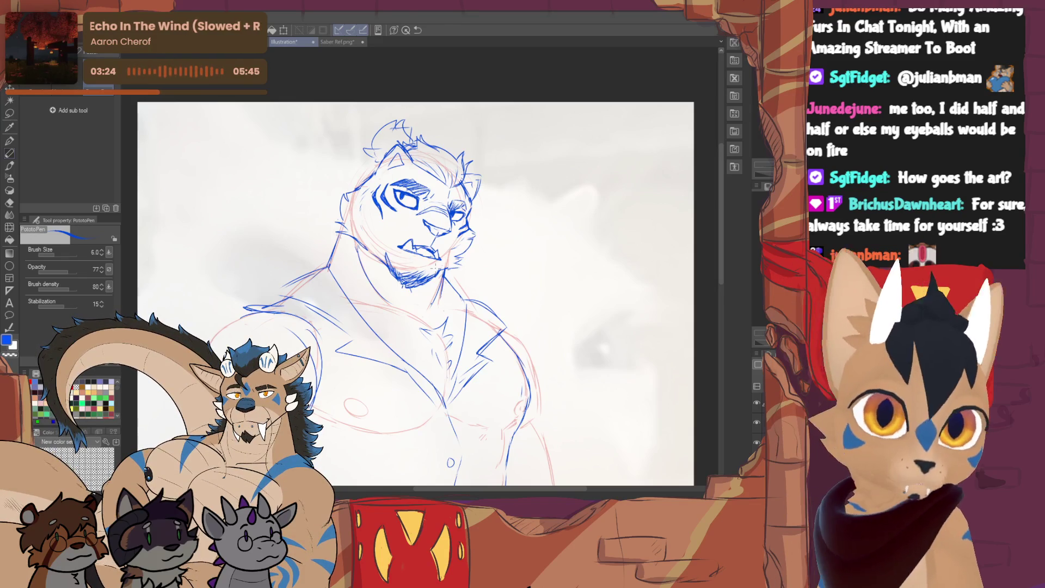
left_click(10, 117)
Lasso the tiger's head, rotate it slightly counter-clockwise, commit, and return to the pen
mouse_move(469, 271)
left_mouse_down()
mouse_move(330, 189)
mouse_move(336, 234)
mouse_move(381, 278)
left_mouse_up()
key("ctrl+d")
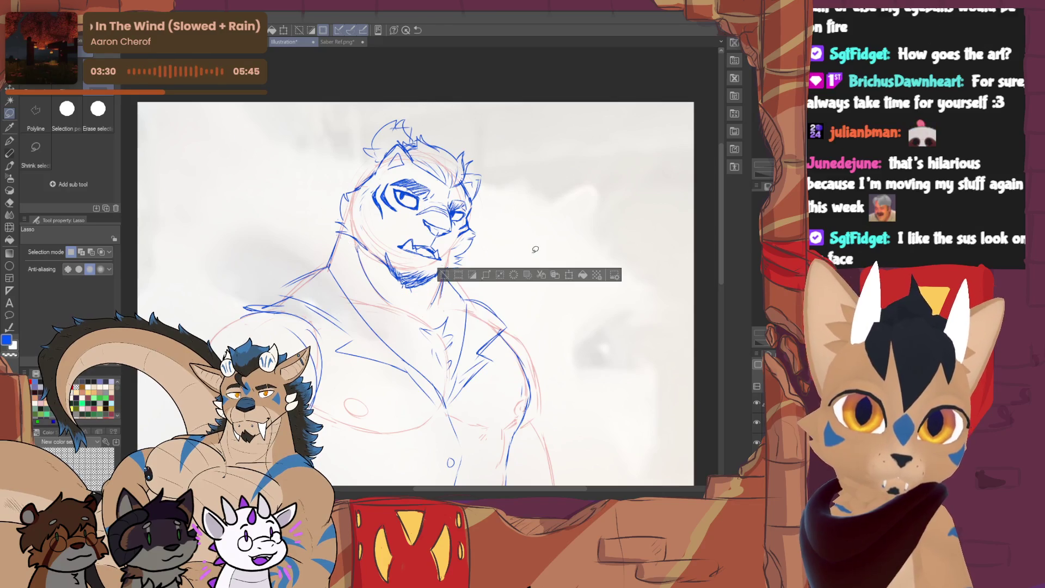
mouse_move(462, 273)
left_mouse_down()
mouse_move(427, 107)
mouse_move(431, 288)
mouse_move(439, 279)
left_mouse_up()
key("ctrl+t")
left_click_drag(519, 263, 487, 235)
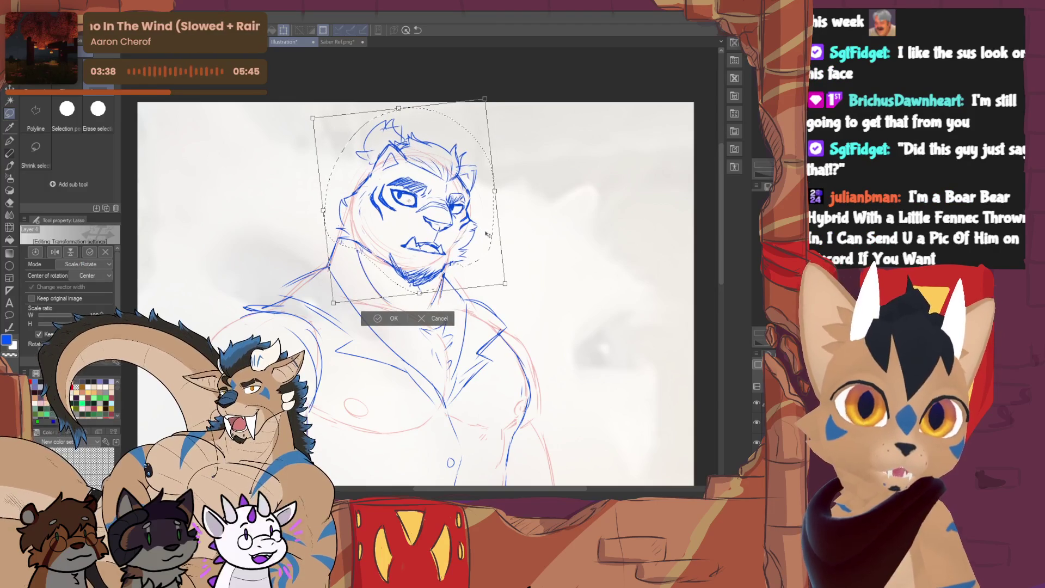
key("Return")
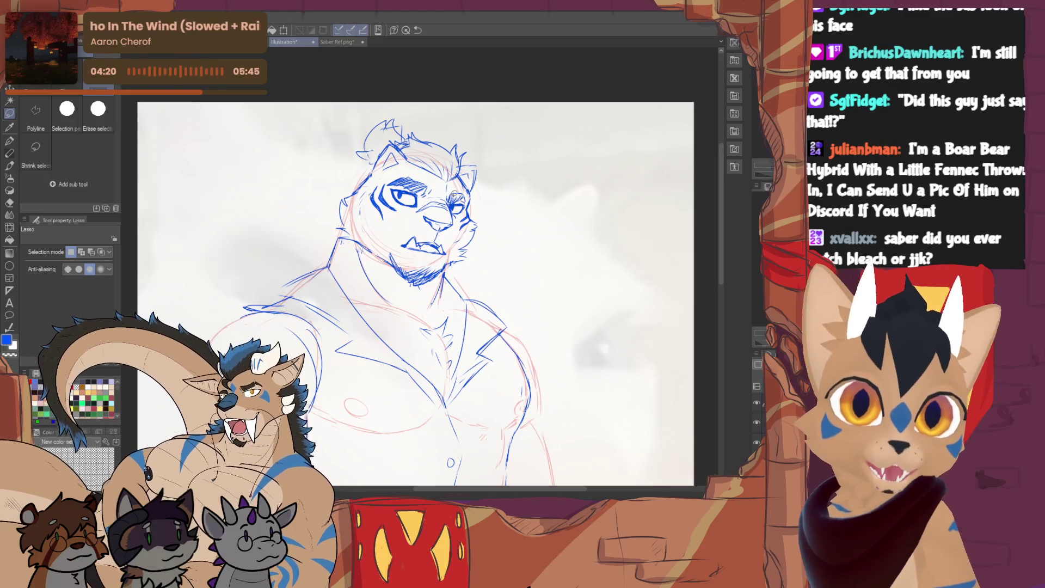
key("p")
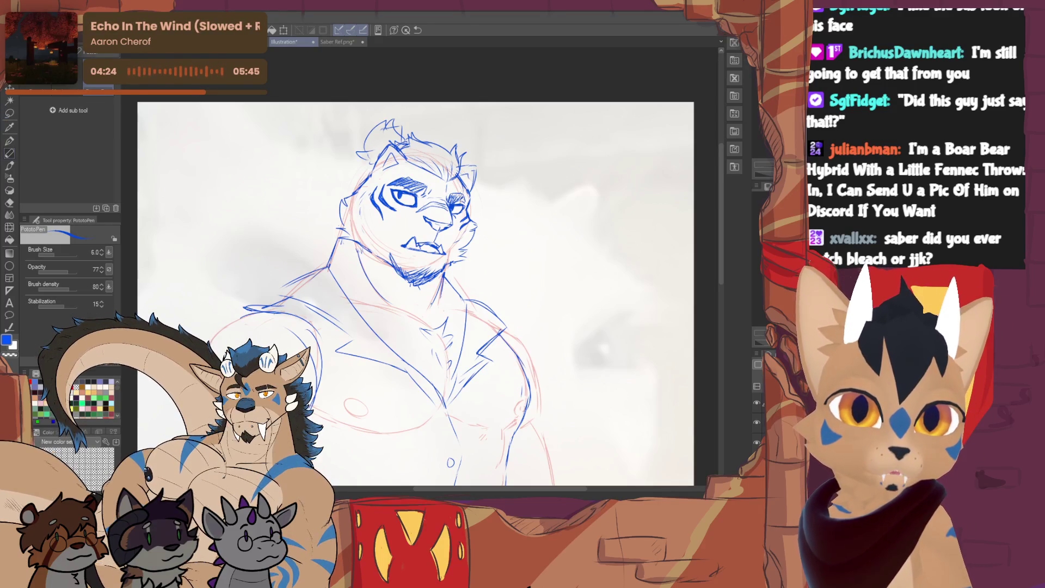
scroll(416, 294, "down", 3)
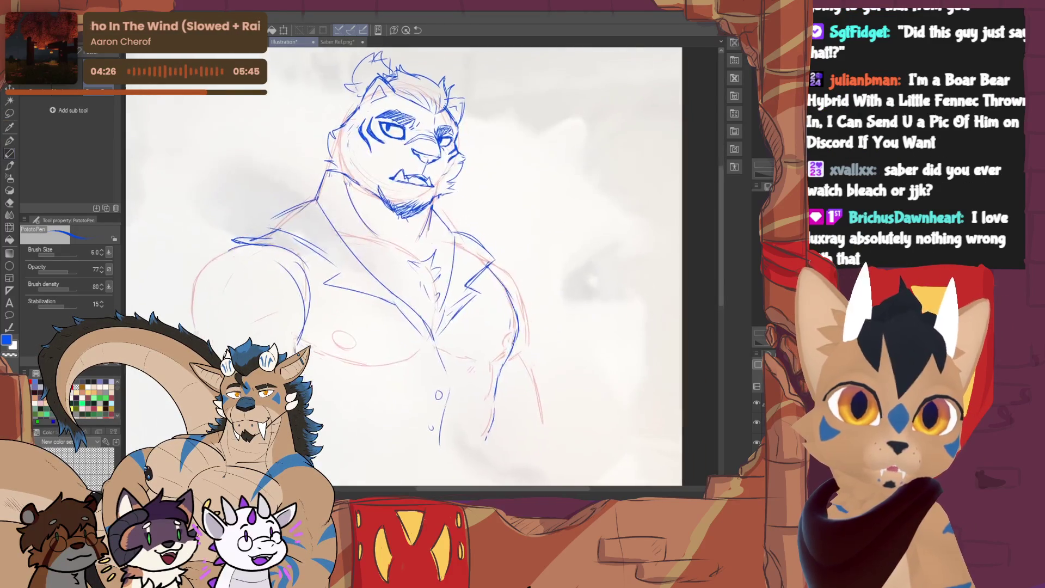
Try short chest and lapel strokes, undoing the ones that don't fit
left_click_drag(490, 238, 500, 250)
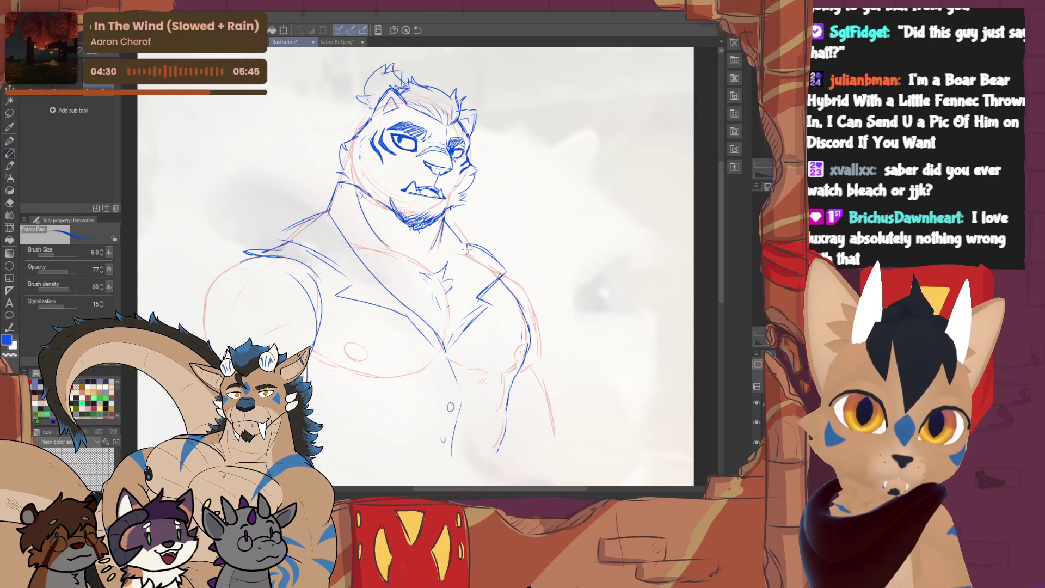
mouse_move(470, 266)
left_mouse_down()
mouse_move(466, 335)
mouse_move(512, 268)
left_mouse_up()
key("e")
key("p")
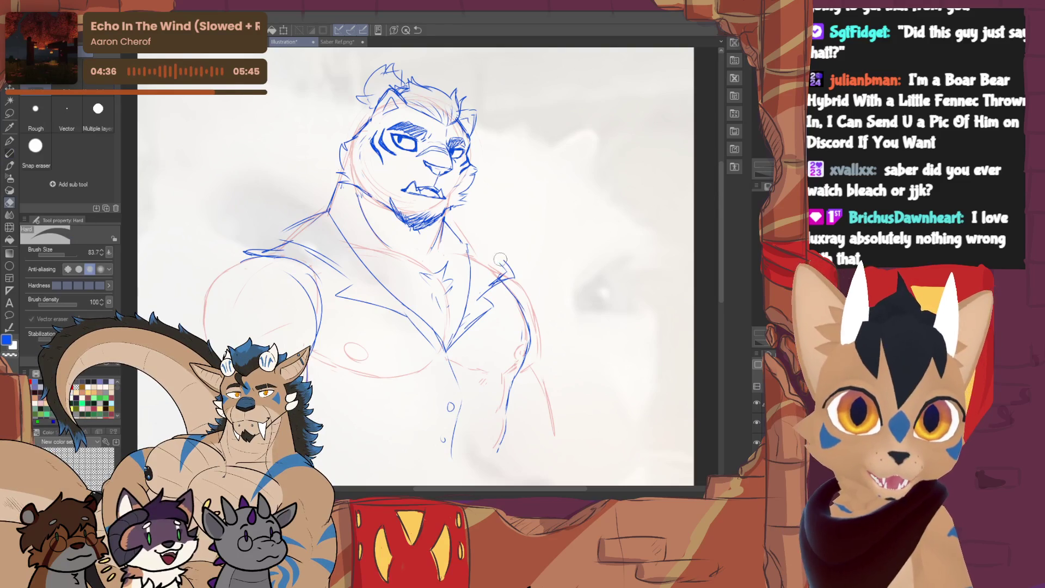
key("ctrl+z")
left_click_drag(469, 242, 510, 280)
key("ctrl+z")
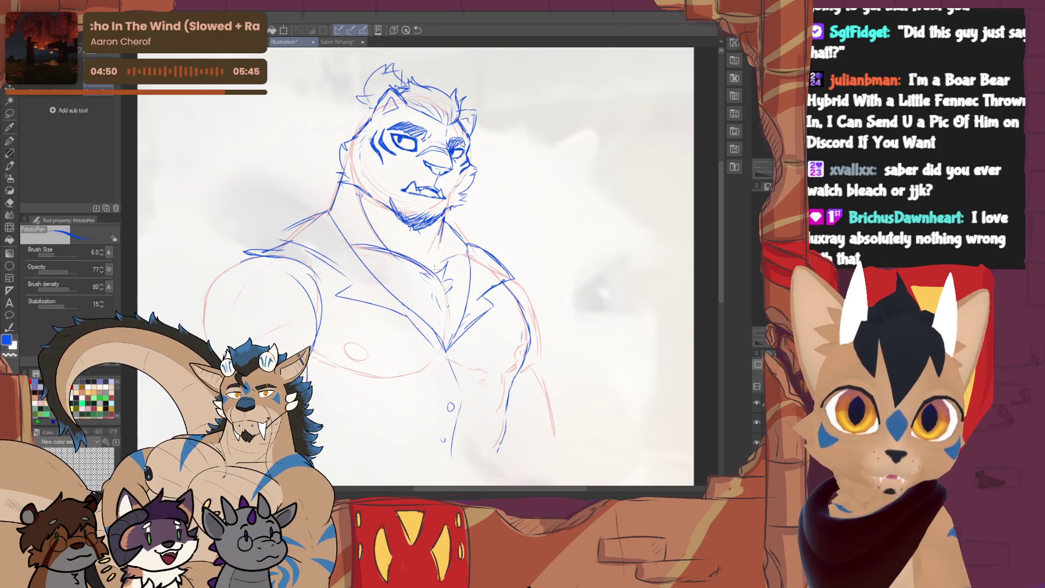
Refine the chest fur strokes between the lapels, alternating eraser and pen
key("e")
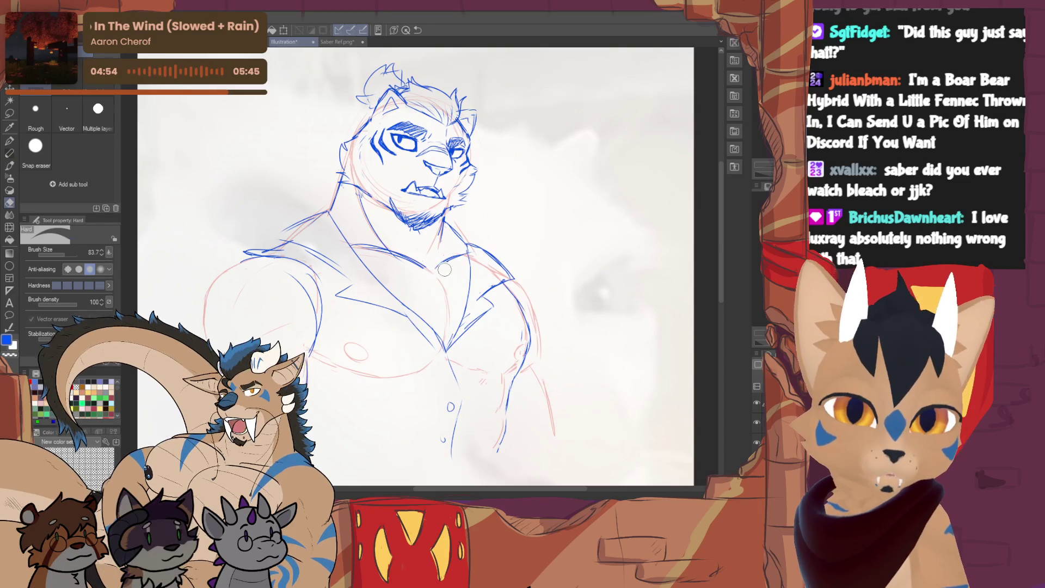
key("p")
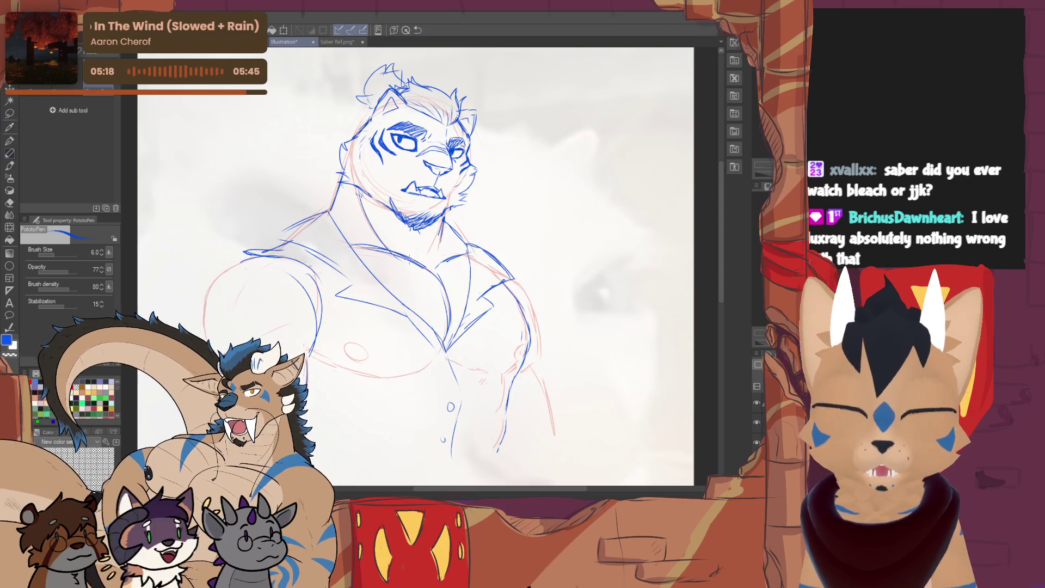
key("e")
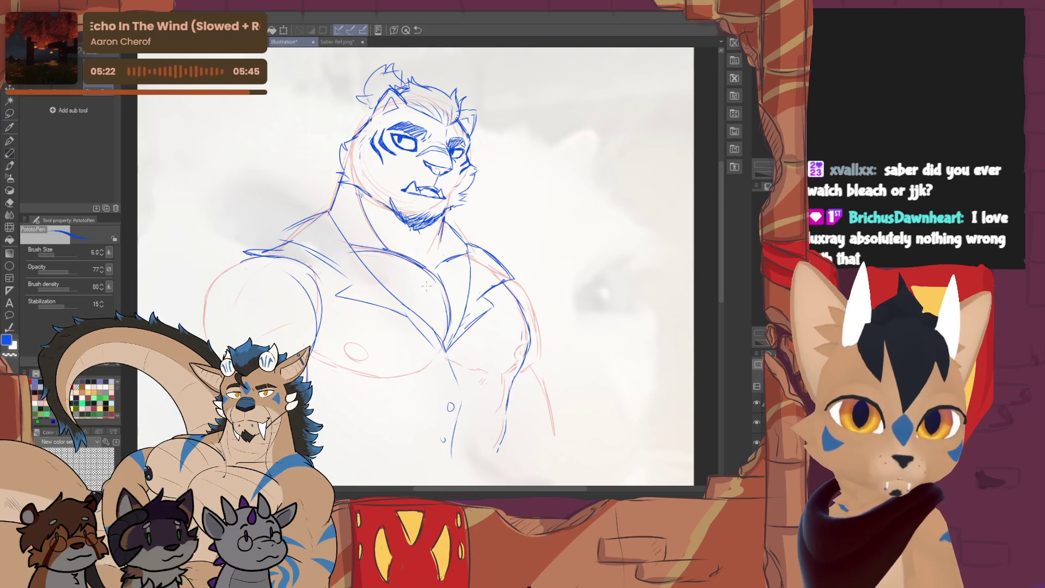
key("p")
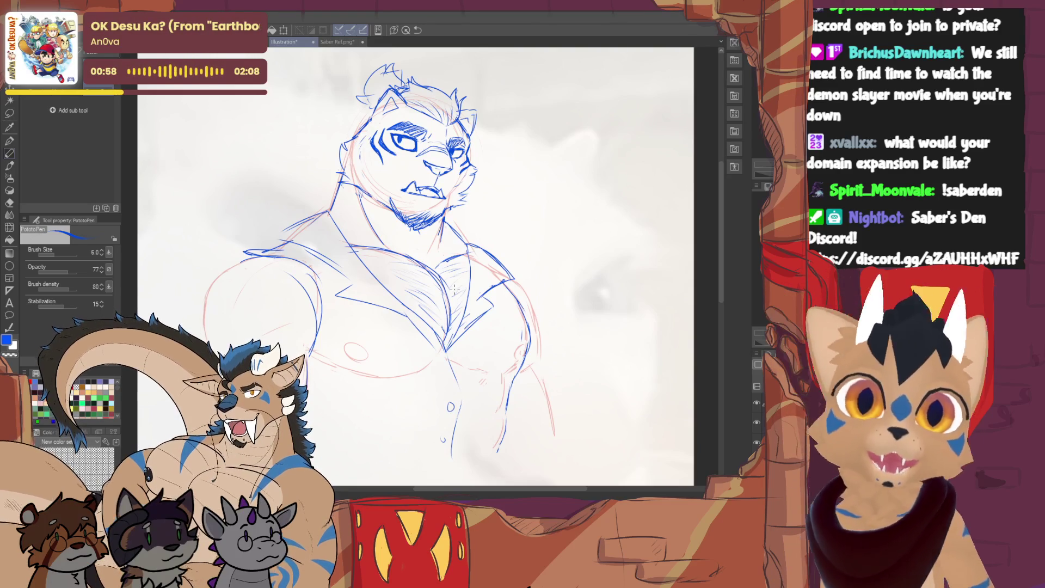
scroll(424, 262, "up", 1)
scroll(425, 261, "up", 1)
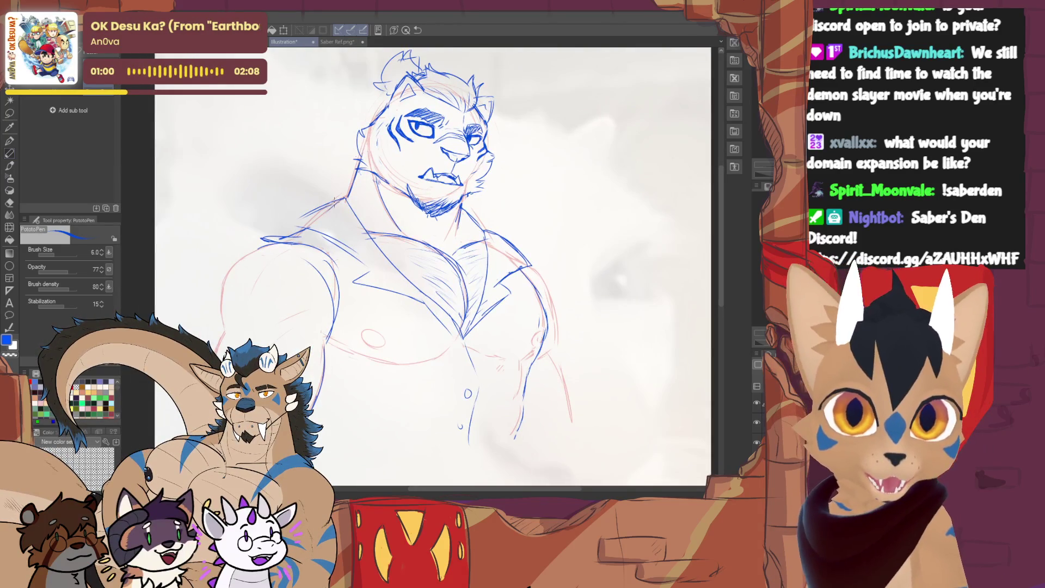
Redraw the shoulder and neck line and erase the unwanted shoulder strokes
key("e")
key("p")
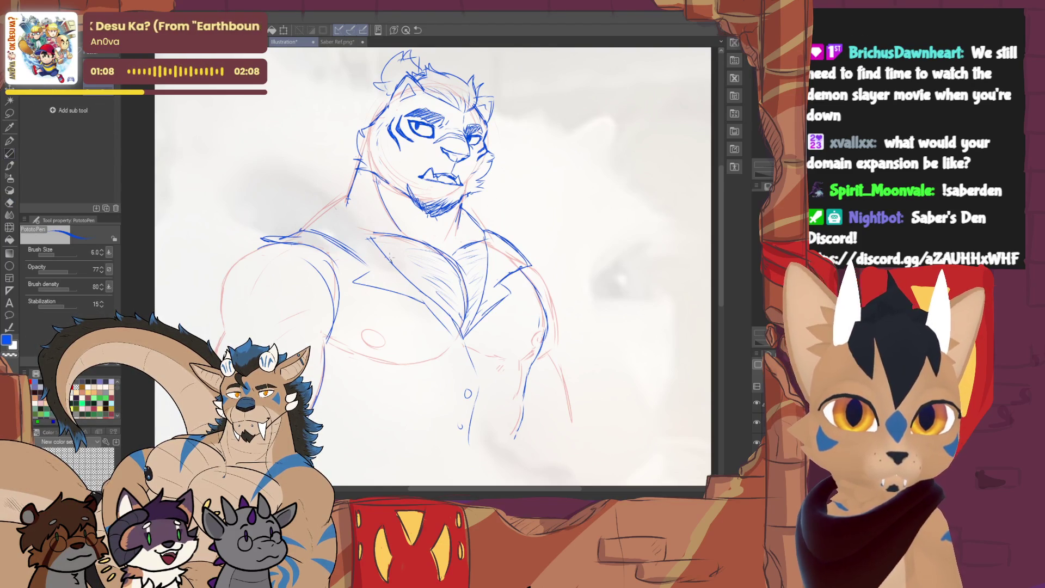
left_click_drag(301, 221, 360, 210)
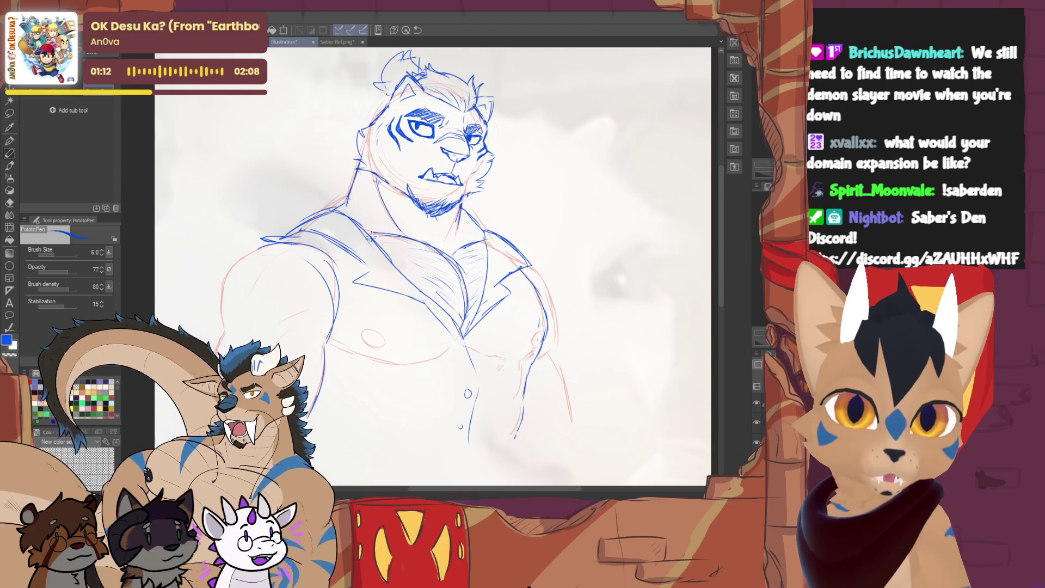
key("e")
left_click_drag(319, 210, 352, 245)
key("p")
key("e")
key("p")
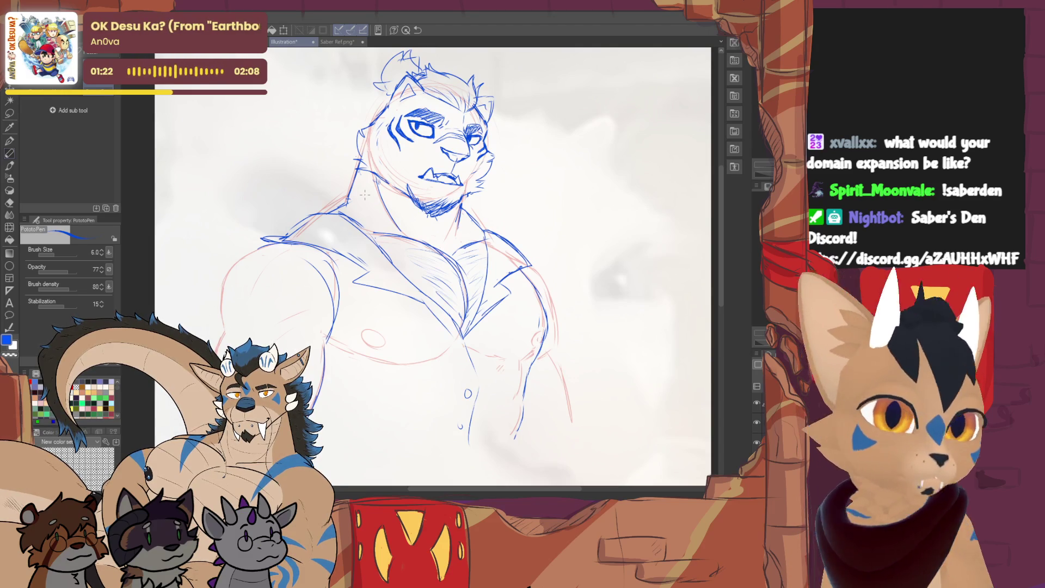
Draw the jacket's two open front edges vertically down the torso
mouse_move(473, 383)
left_mouse_down()
mouse_move(452, 321)
mouse_move(440, 388)
left_mouse_up()
key("e")
key("p")
left_click_drag(442, 283, 442, 350)
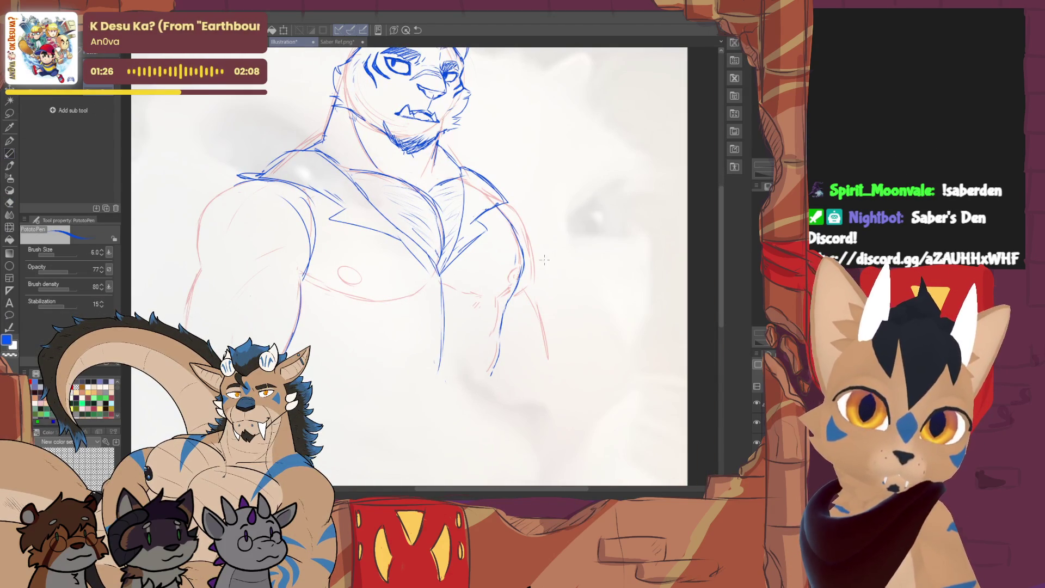
key("e")
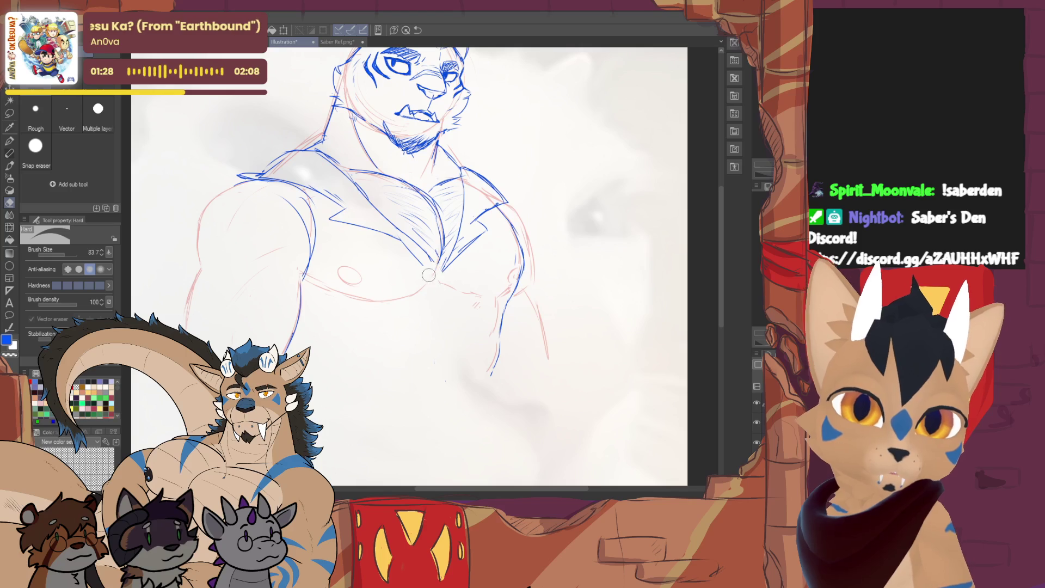
key("p")
left_click_drag(428, 271, 423, 342)
left_click_drag(451, 259, 452, 347)
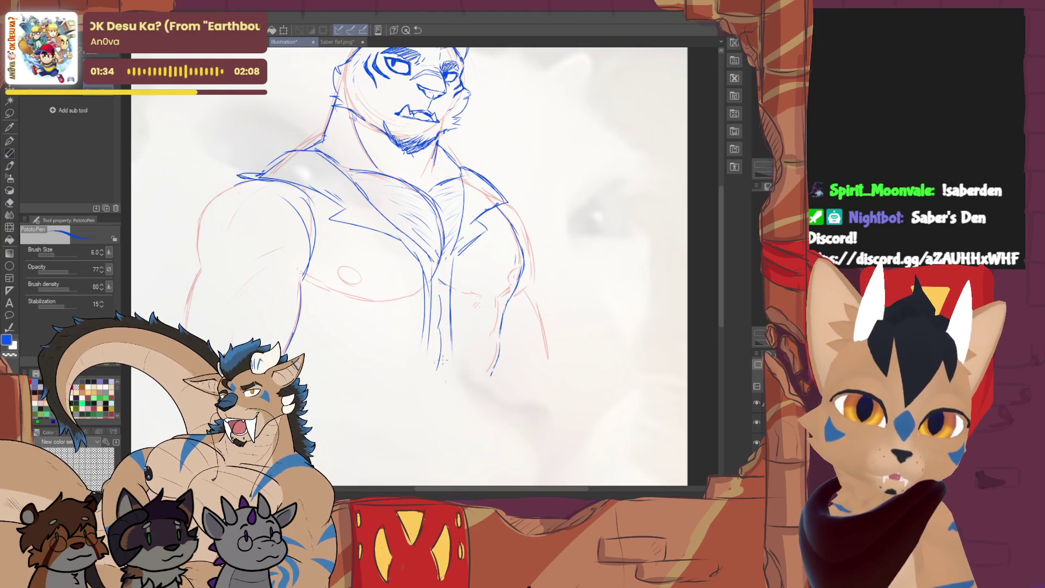
left_click_drag(440, 311, 403, 393)
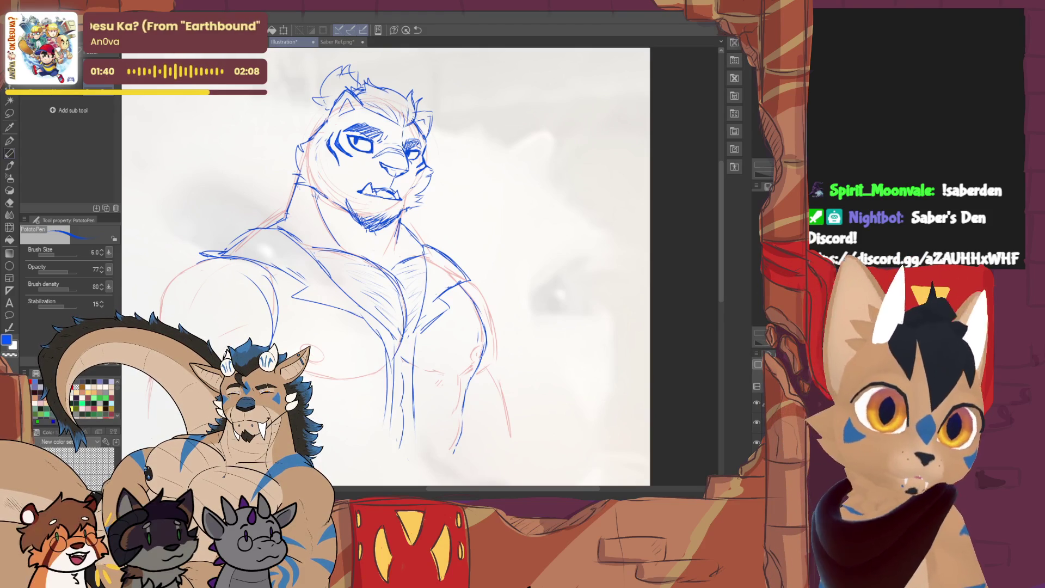
Draw a small button with hanging lines on the jacket front, then undo the test attempt
left_click_drag(680, 175, 654, 137)
key("e")
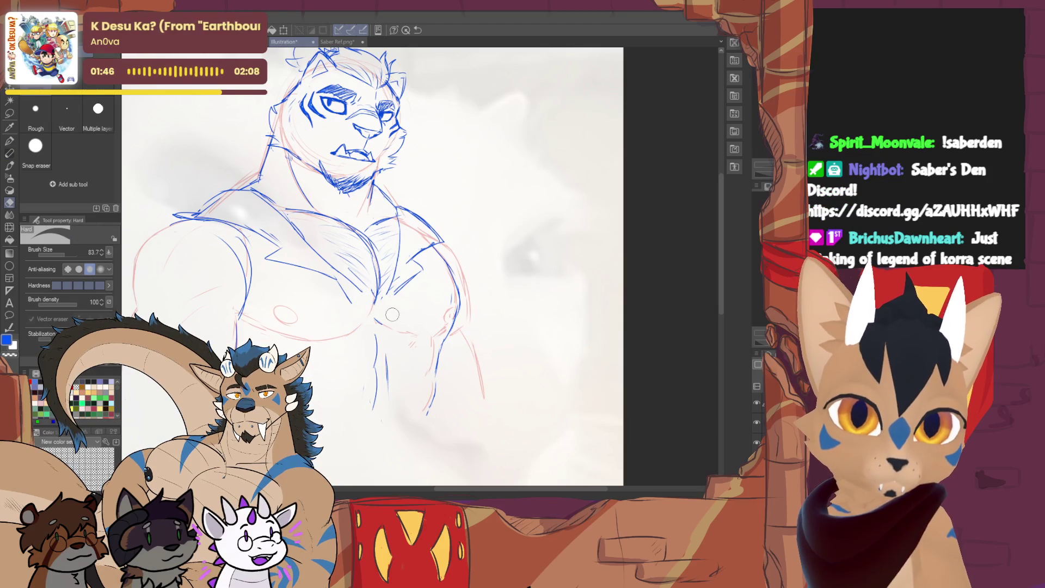
key("p")
left_click_drag(375, 328, 346, 417)
left_click_drag(378, 347, 401, 421)
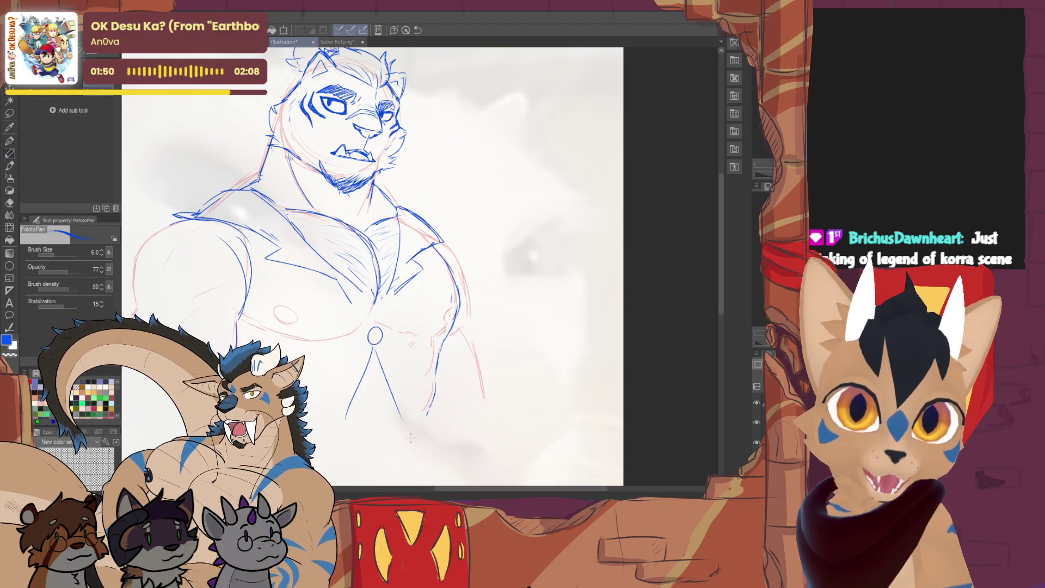
key("ctrl+z")
key("ctrl+z")
key("ctrl+z")
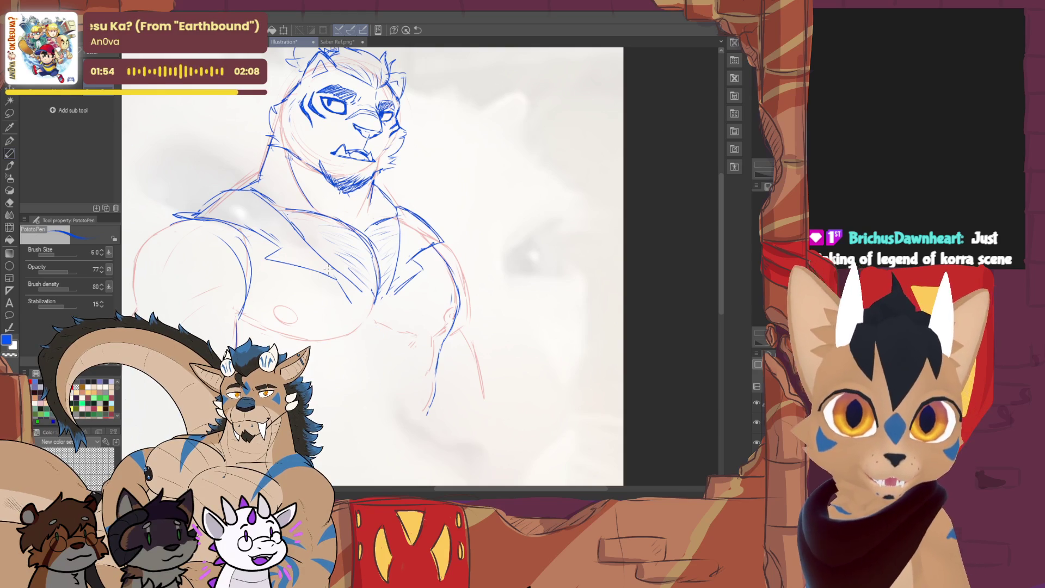
Redraw the jacket edge running from the chest down toward the waist
key("e")
key("p")
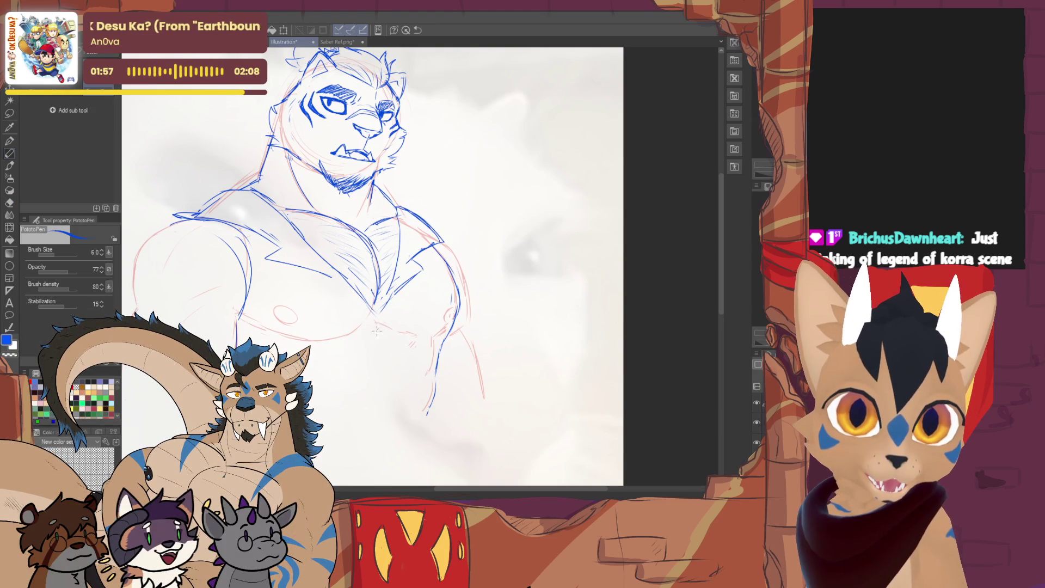
mouse_move(390, 332)
left_mouse_down()
mouse_move(368, 342)
mouse_move(326, 413)
mouse_move(330, 401)
left_mouse_up()
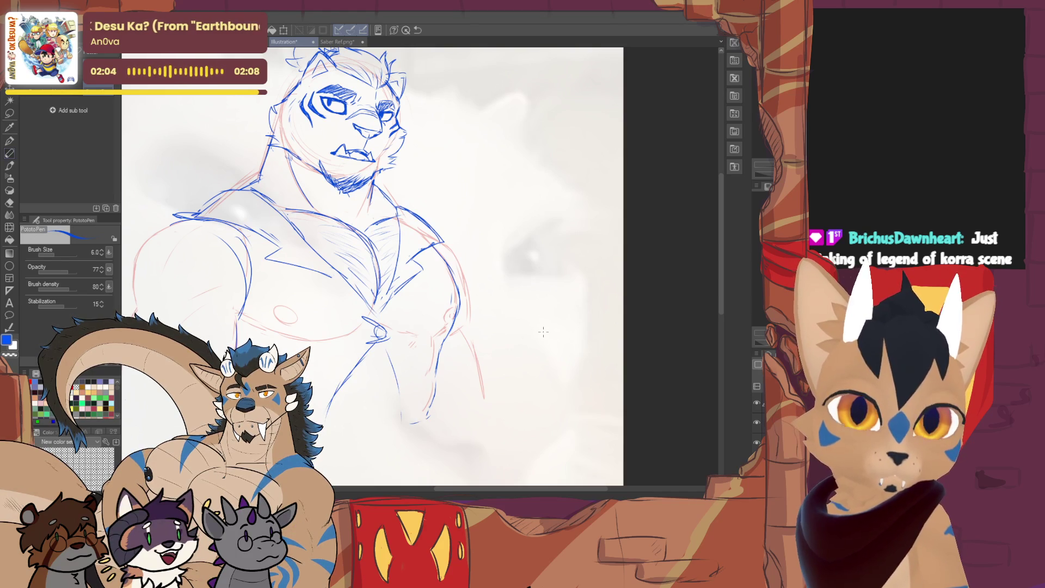
mouse_move(407, 422)
left_mouse_down()
mouse_move(394, 436)
mouse_move(403, 444)
mouse_move(362, 473)
left_mouse_up()
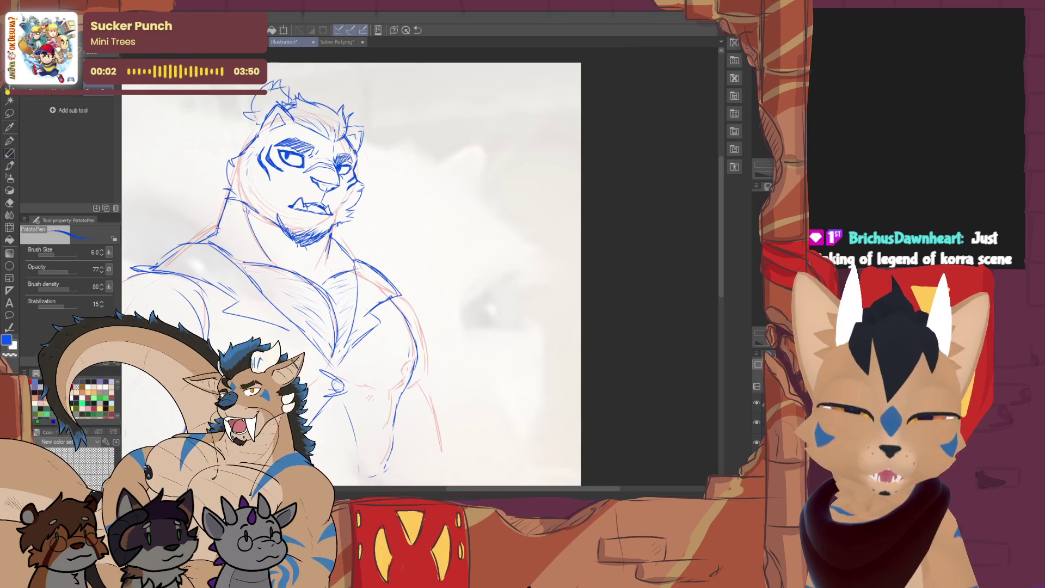
Doodle a stick figure beside the tiger, starting with a closed head circle and body
left_click_drag(482, 110, 483, 113)
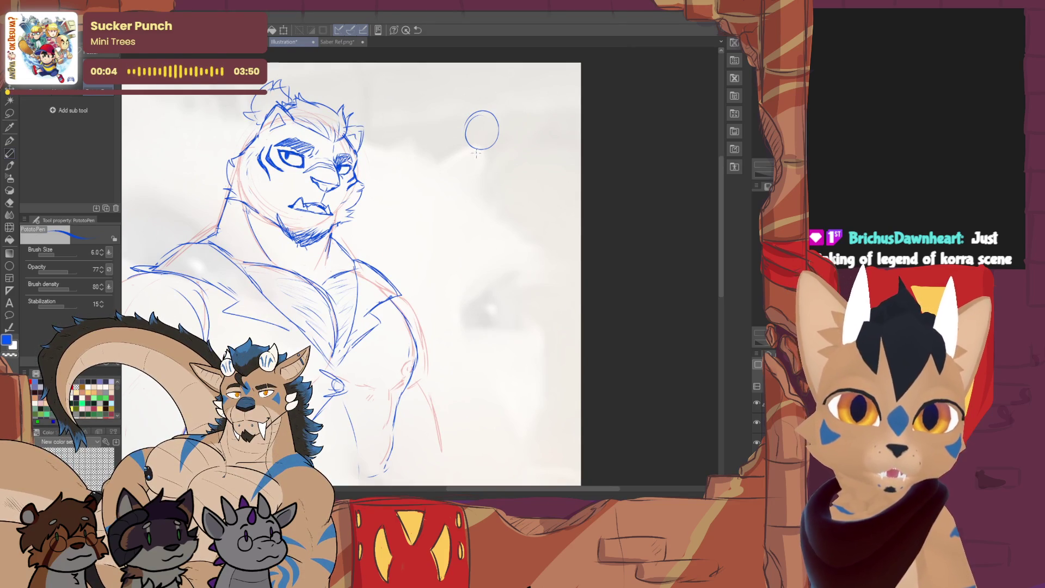
left_click_drag(461, 162, 491, 156)
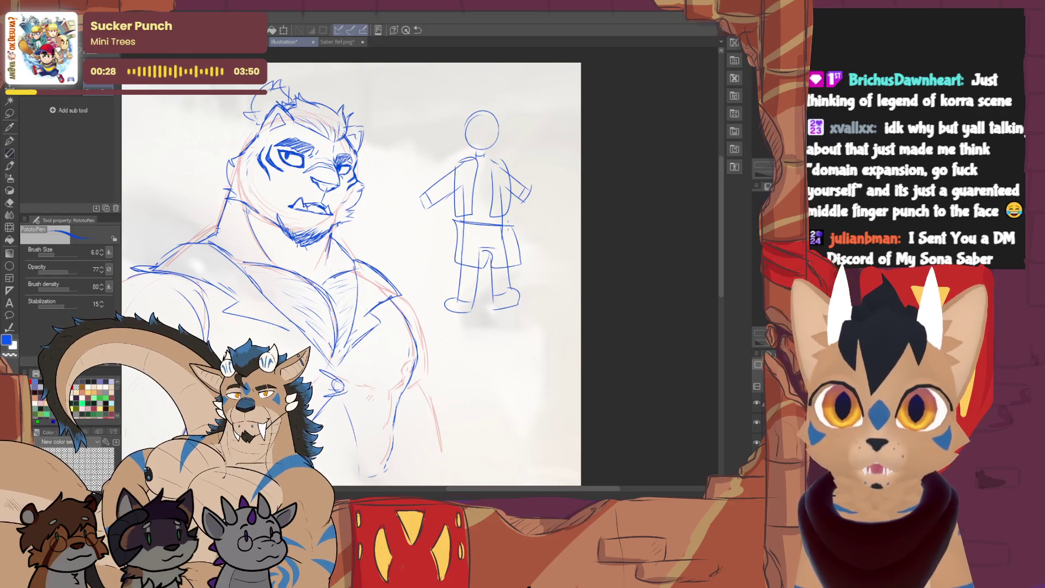
Undo the doodle's torso, limbs and leftover strokes back to the head circle
key("ctrl+z")
key("ctrl+z")
key("ctrl+z")
key("ctrl+z")
key("ctrl+z")
key("ctrl+z")
key("ctrl+z")
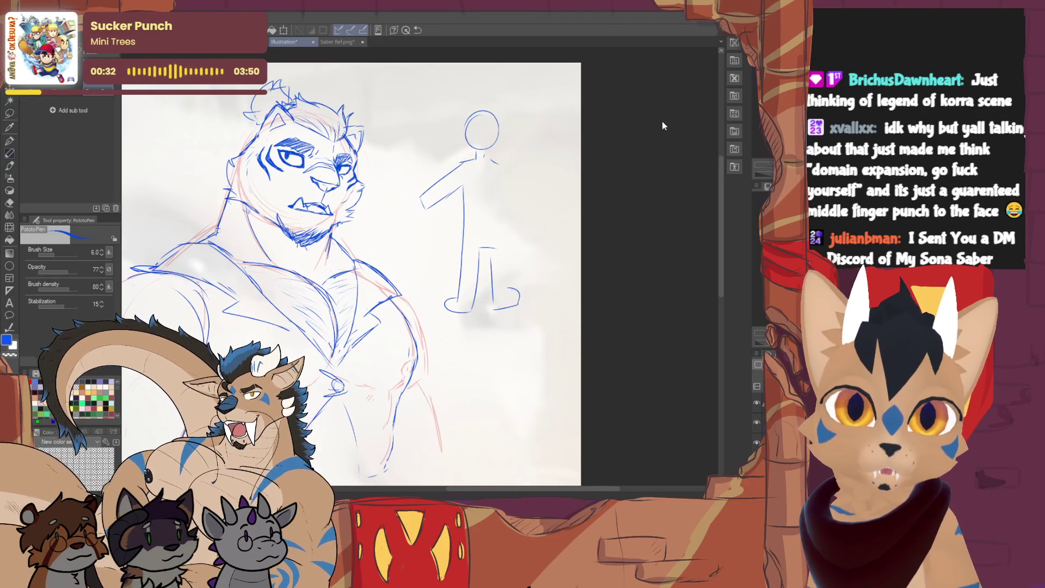
key("ctrl+z")
key("ctrl+z")
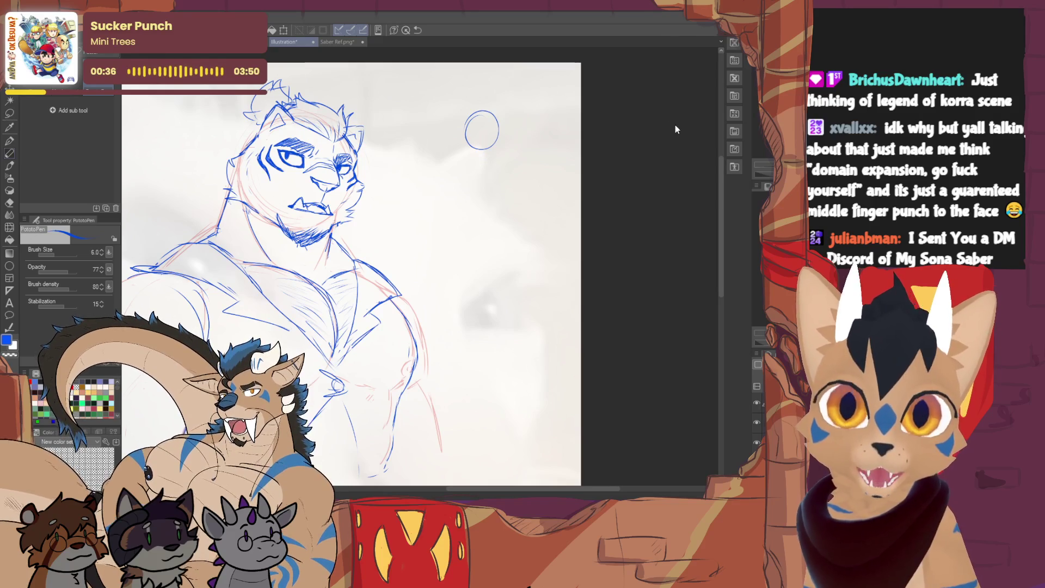
key("ctrl+z")
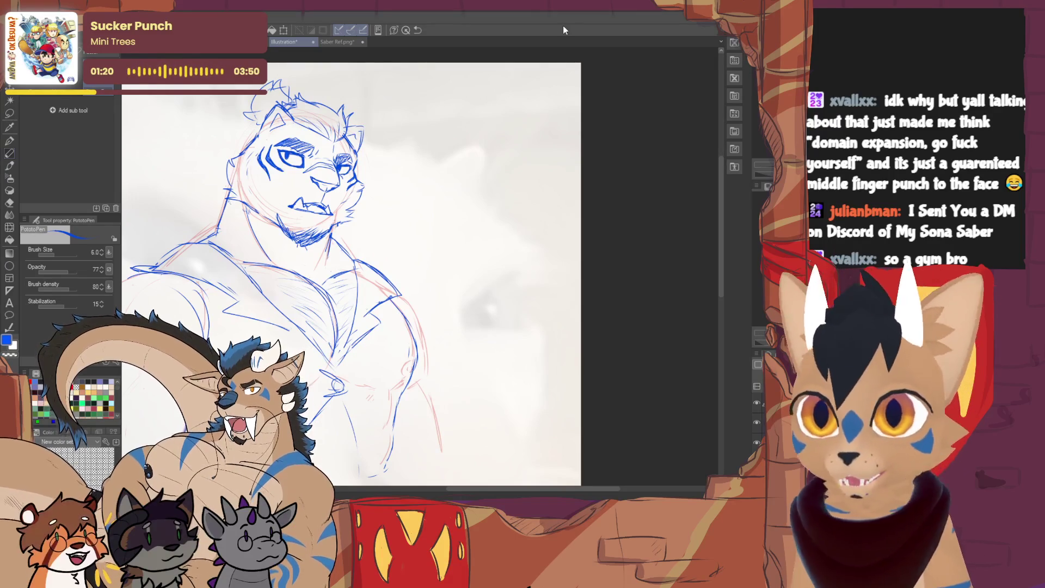
Extend the tiger's left shoulder line with a fresh stroke over the red rough
left_click_drag(351, 274, 432, 225)
left_click_drag(367, 245, 473, 269)
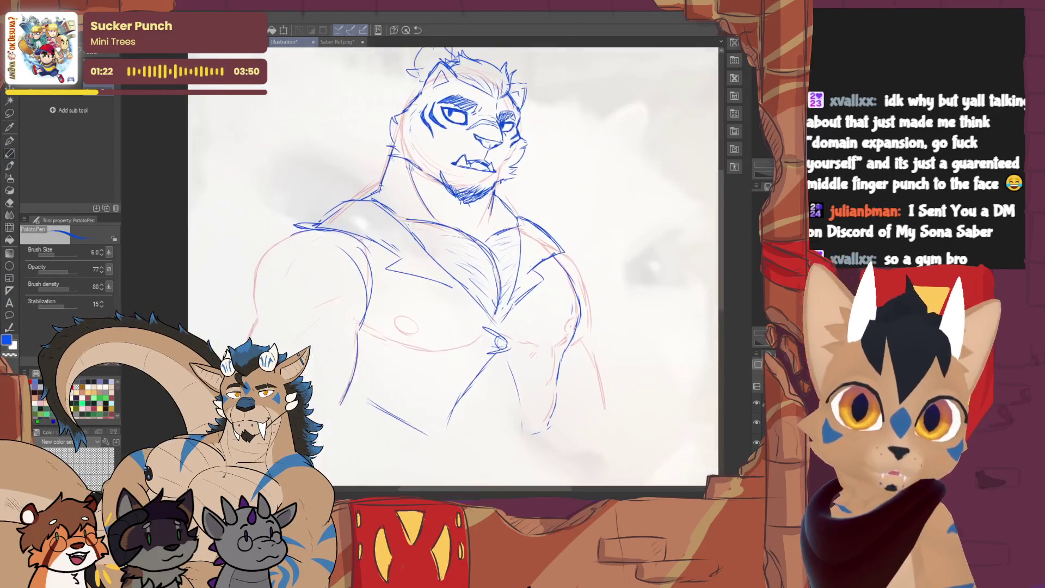
mouse_move(319, 244)
left_mouse_down()
mouse_move(292, 256)
mouse_move(279, 327)
left_mouse_up()
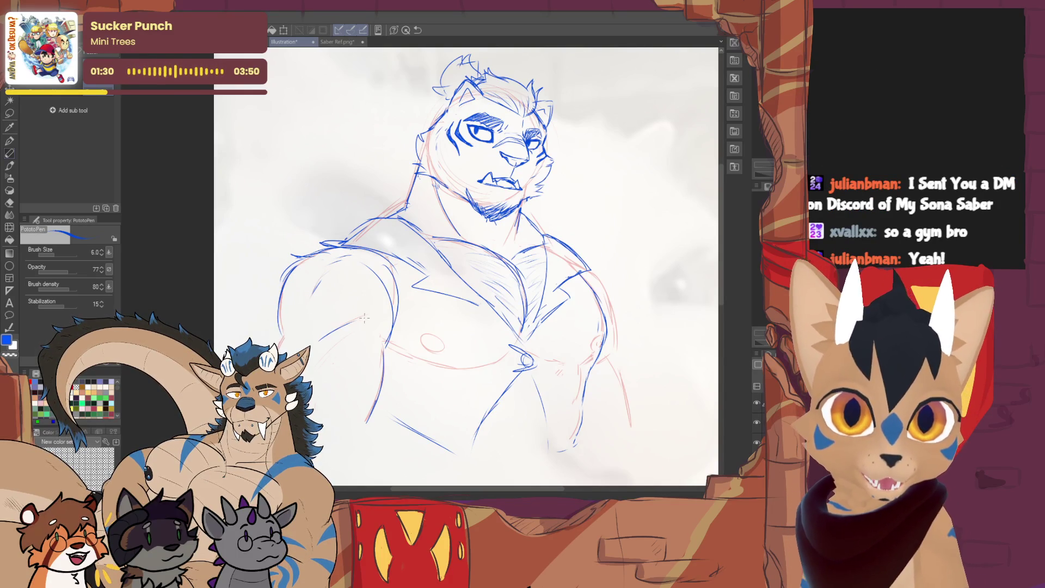
left_click_drag(369, 317, 349, 298)
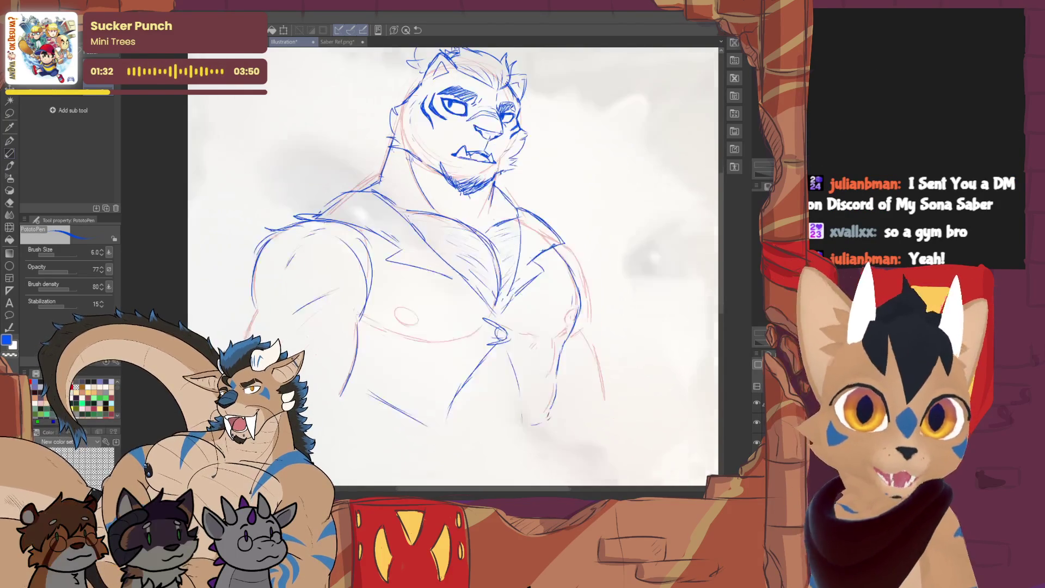
left_click_drag(709, 176, 705, 145)
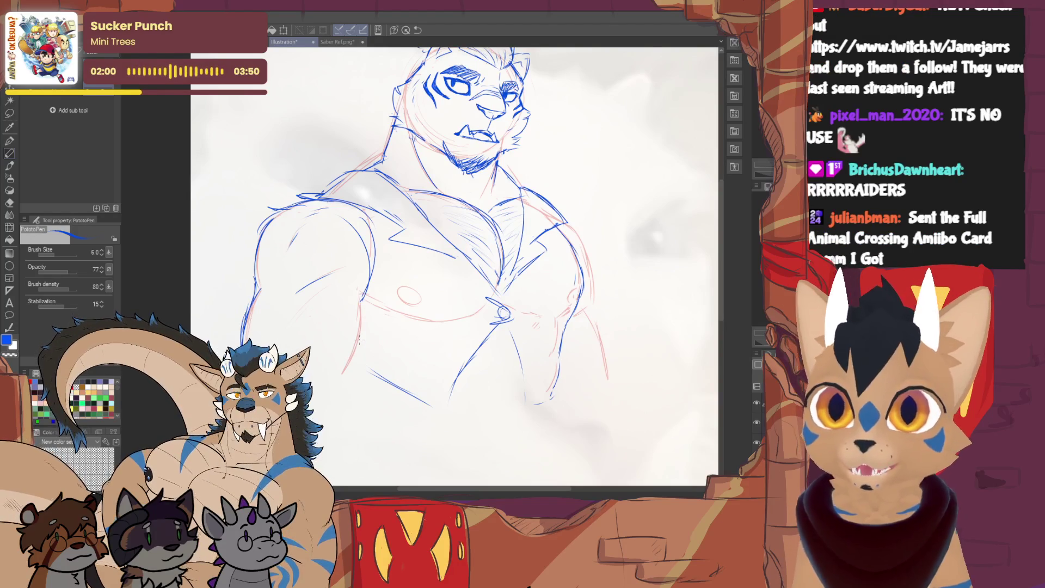
scroll(359, 341, "down", 1)
scroll(360, 341, "down", 1)
scroll(360, 341, "down", 1)
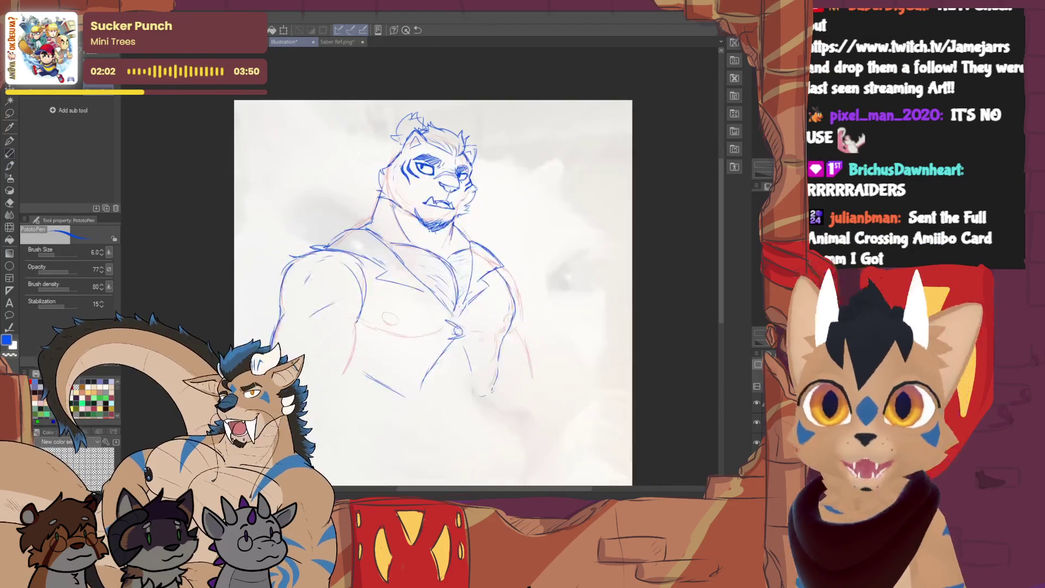
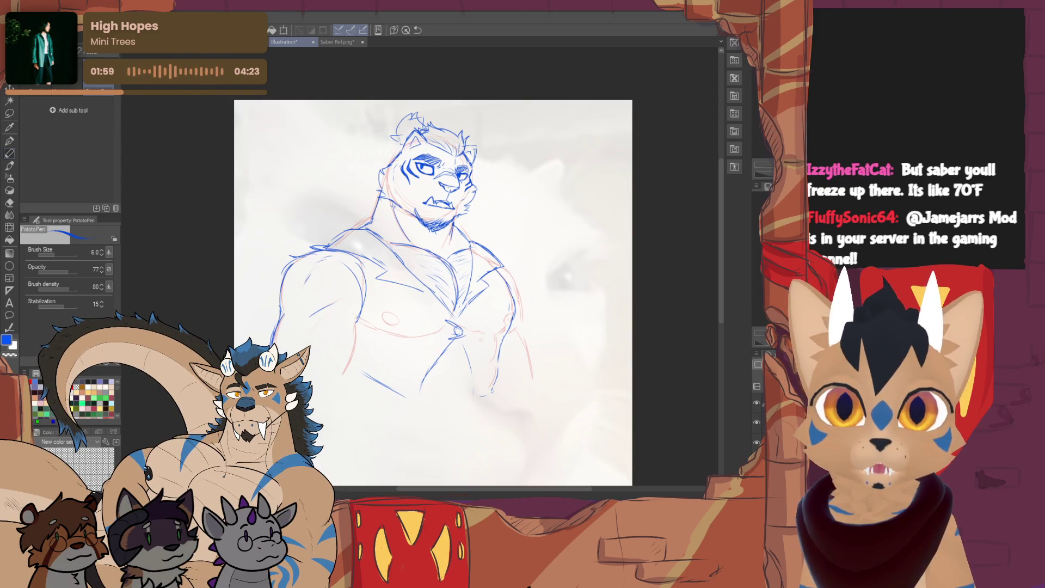
Create a new blank canvas and paste the comic sketch page onto it
left_click(651, 174)
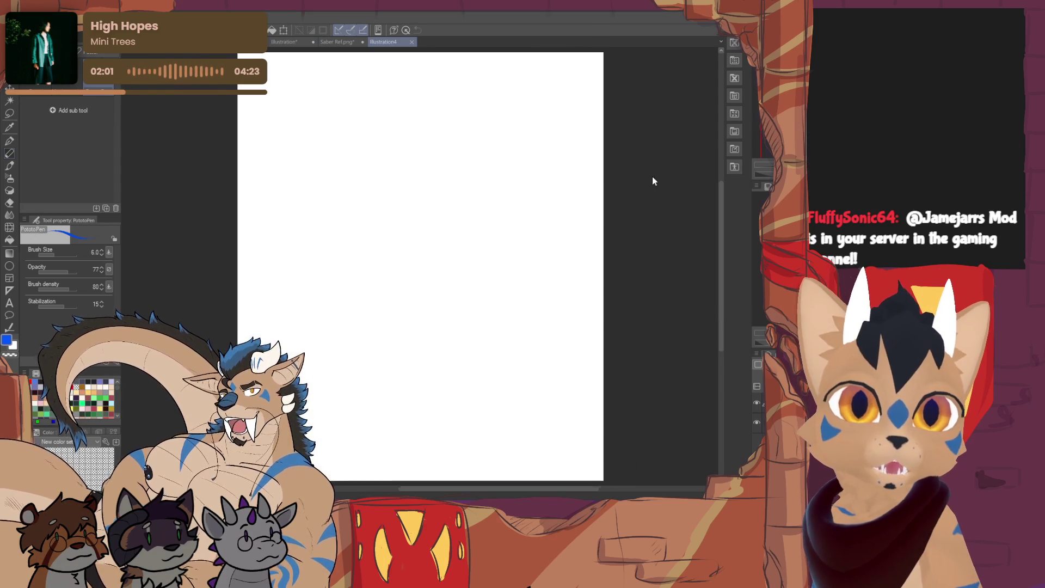
key("ctrl+v")
scroll(432, 261, "up", 3)
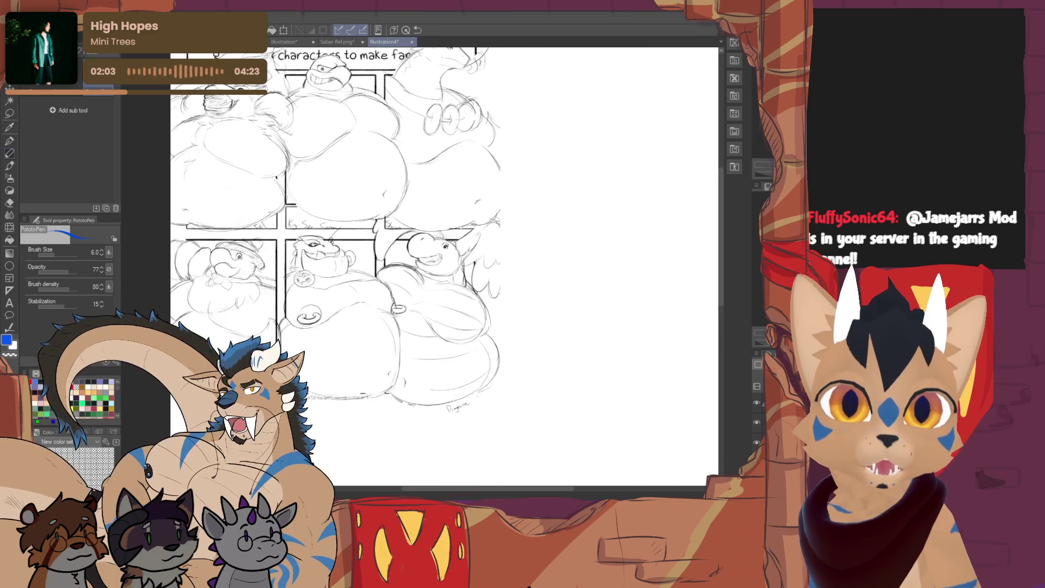
scroll(433, 262, "up", 2)
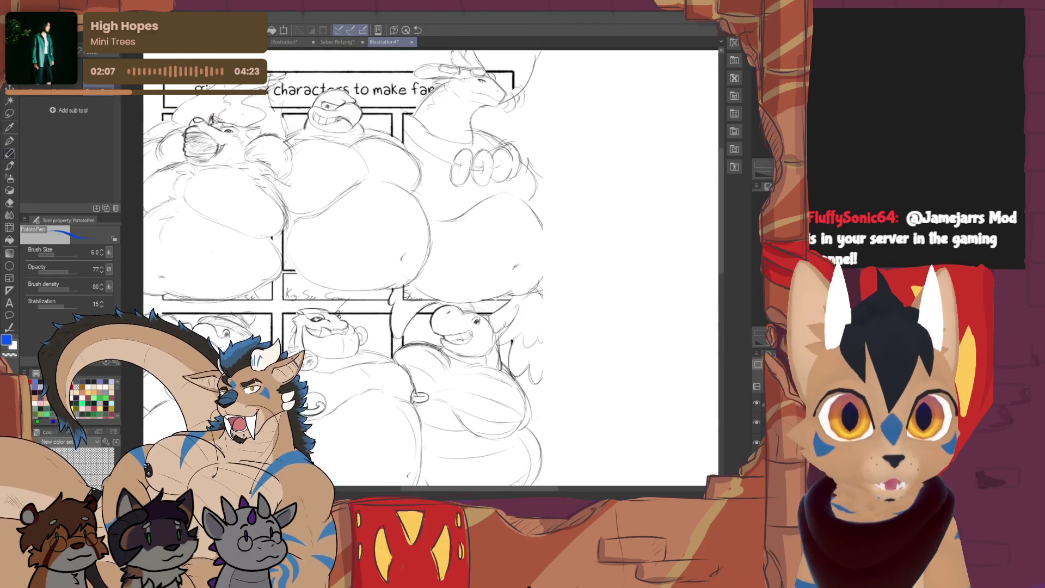
scroll(432, 270, "down", 1)
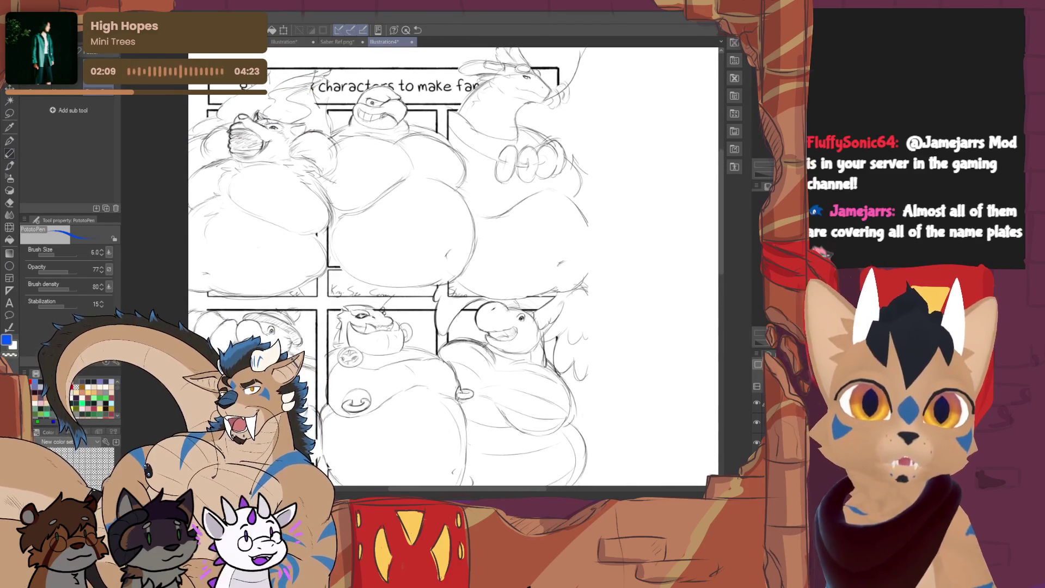
scroll(433, 270, "down", 1)
scroll(433, 270, "down", 1)
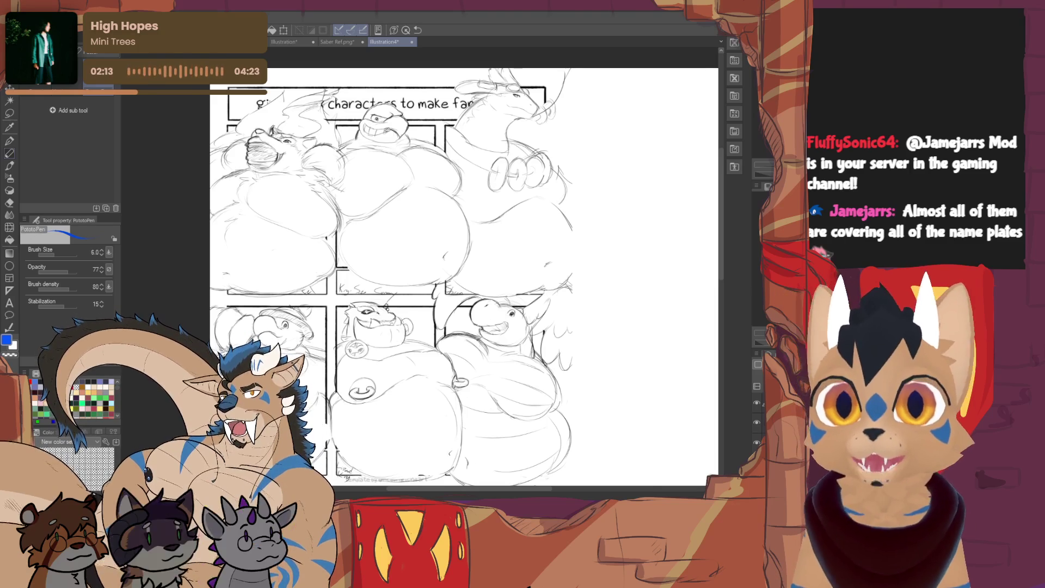
scroll(465, 269, "down", 1)
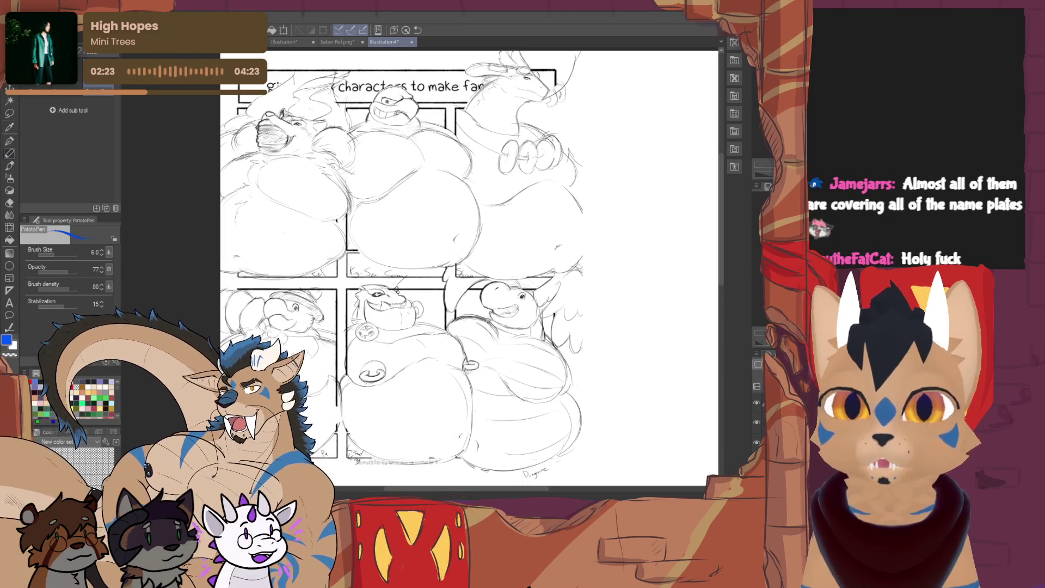
scroll(470, 269, "left", 2)
scroll(495, 269, "left", 1)
scroll(494, 269, "left", 1)
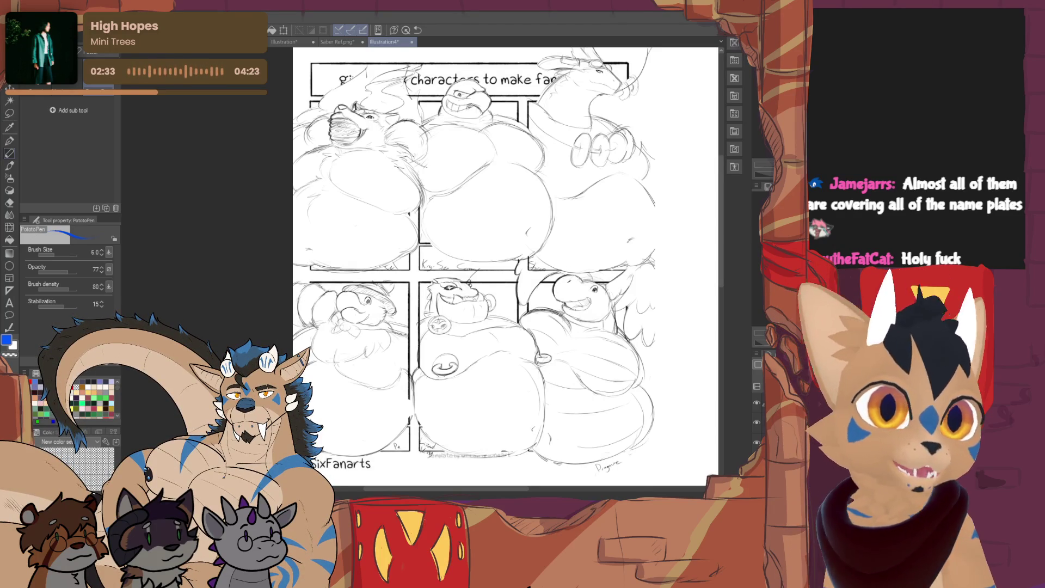
scroll(506, 318, "up", 3)
scroll(420, 269, "up", 2)
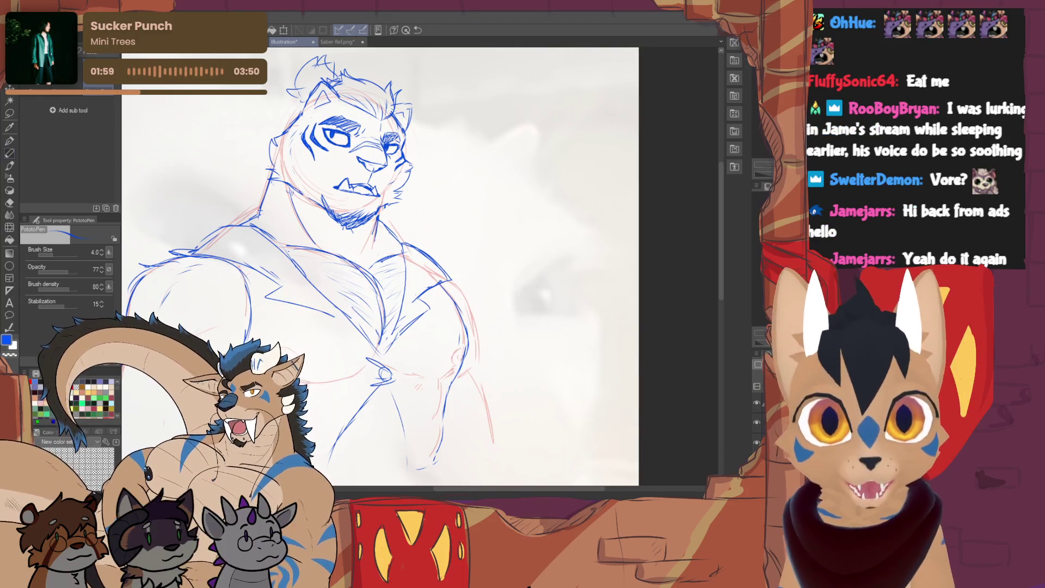
Zoom out on the tiger sketch, toggling eraser and pen, and shift the view left
key("ctrl+minus")
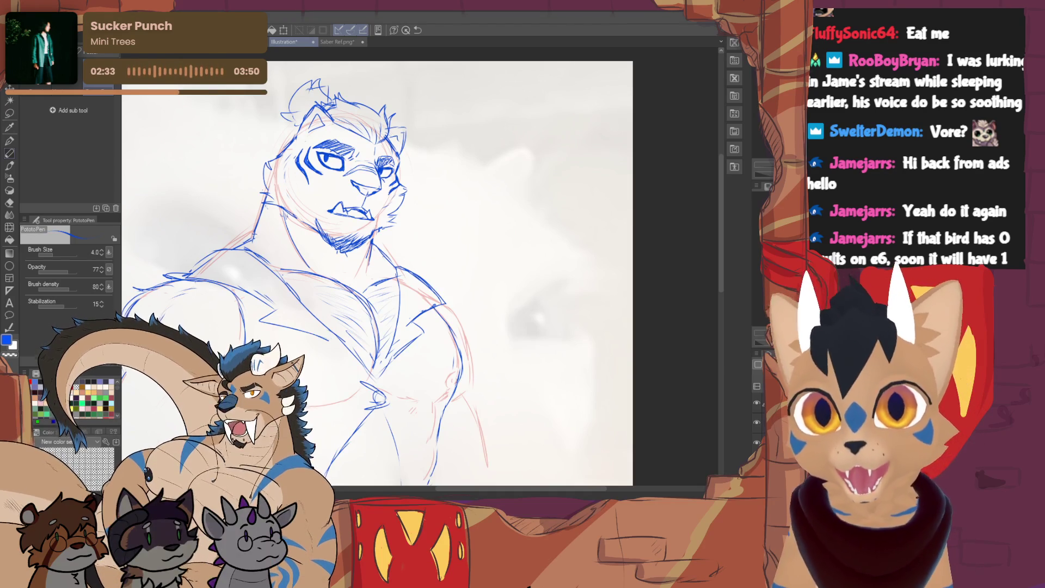
scroll(376, 269, "down", 2)
scroll(409, 262, "up", 2)
scroll(409, 262, "up", 1)
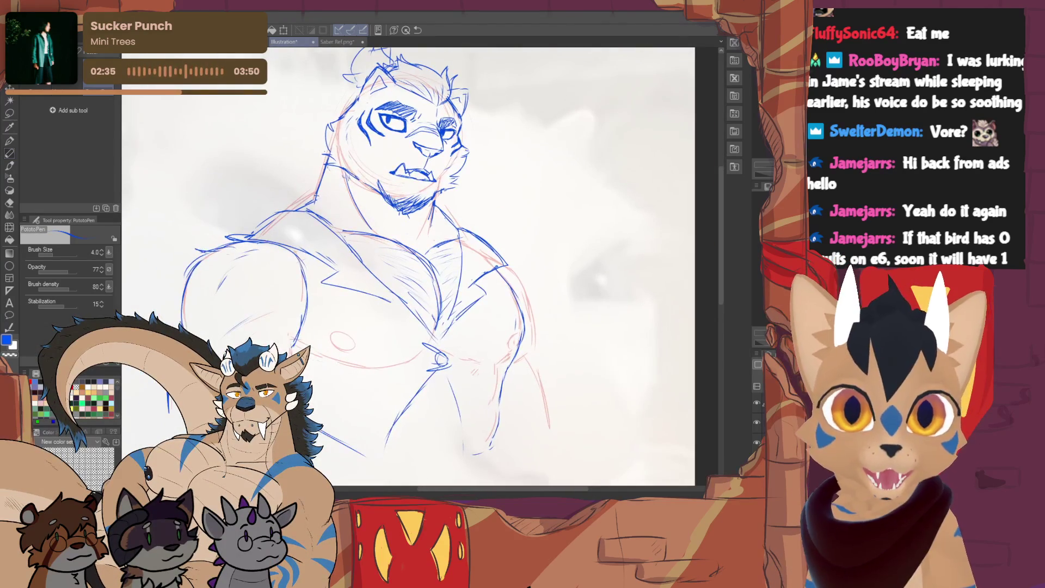
key("e")
key("p")
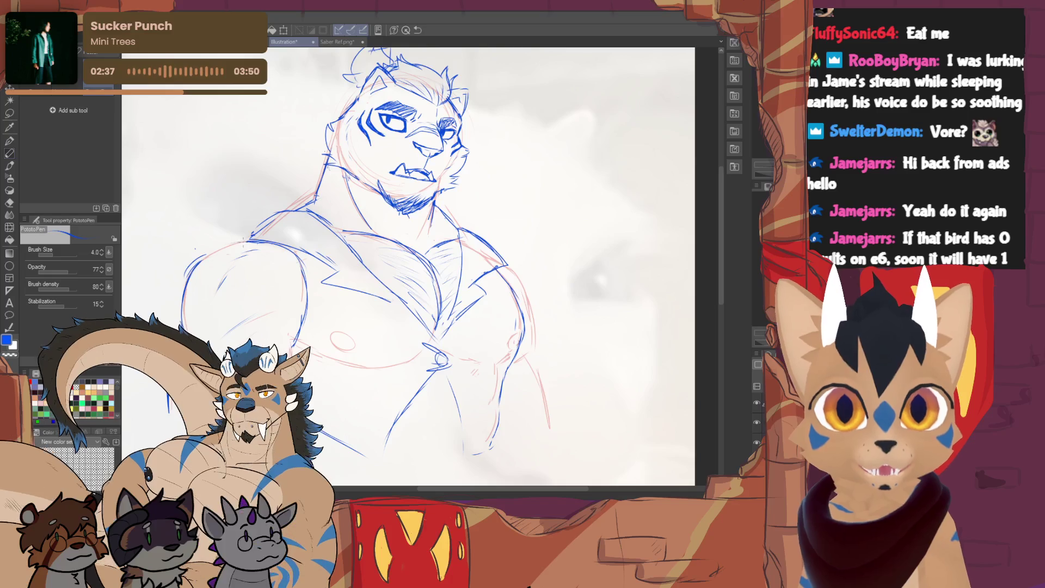
mouse_move(506, 268)
left_mouse_down()
mouse_move(448, 256)
mouse_move(467, 250)
left_mouse_up()
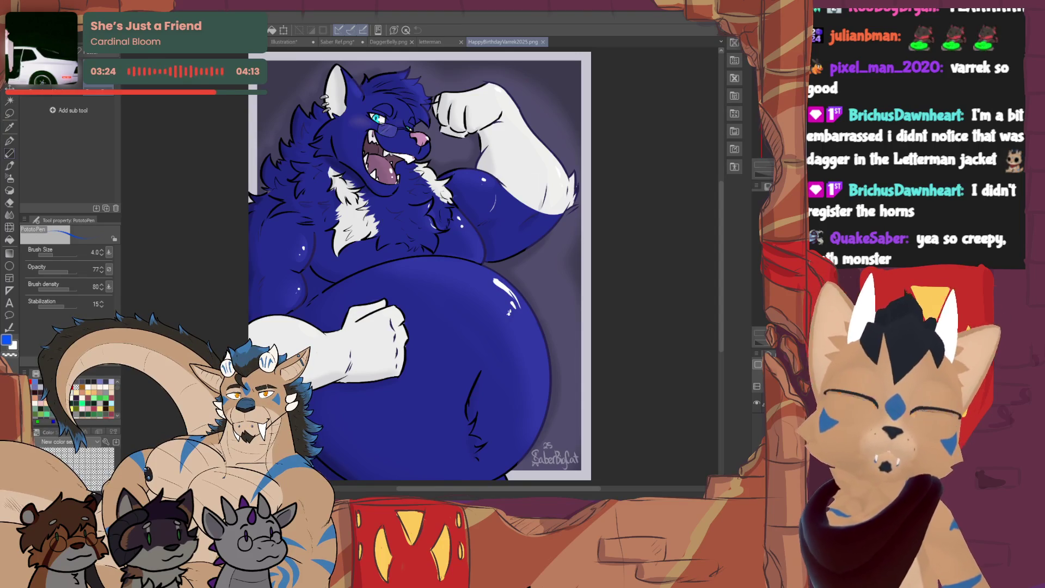
Switch to the Illustration document holding the tiger sketch
left_click(295, 45)
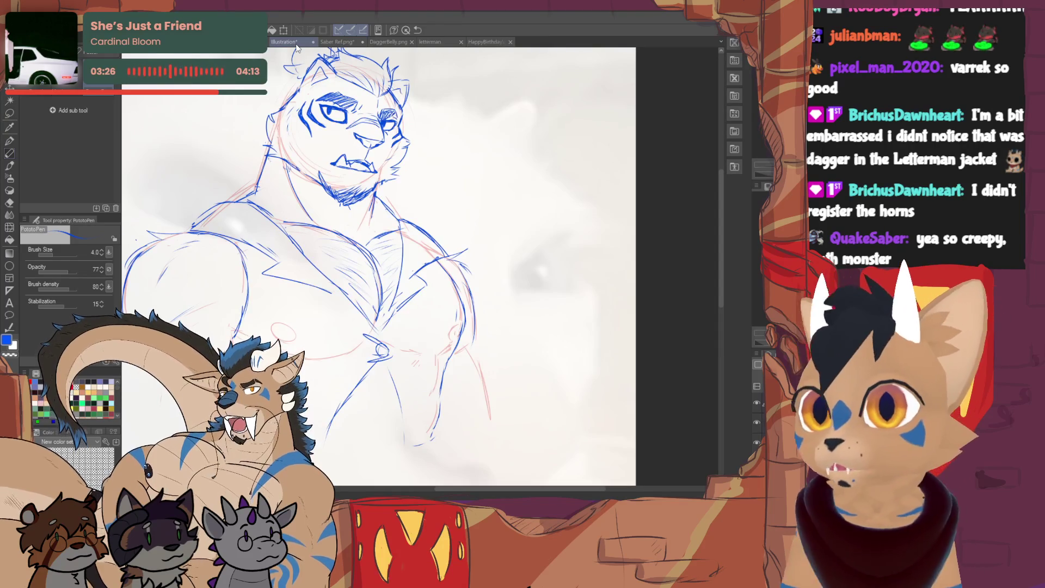
scroll(380, 270, "up", 3)
scroll(379, 269, "down", 4)
scroll(380, 269, "up", 2)
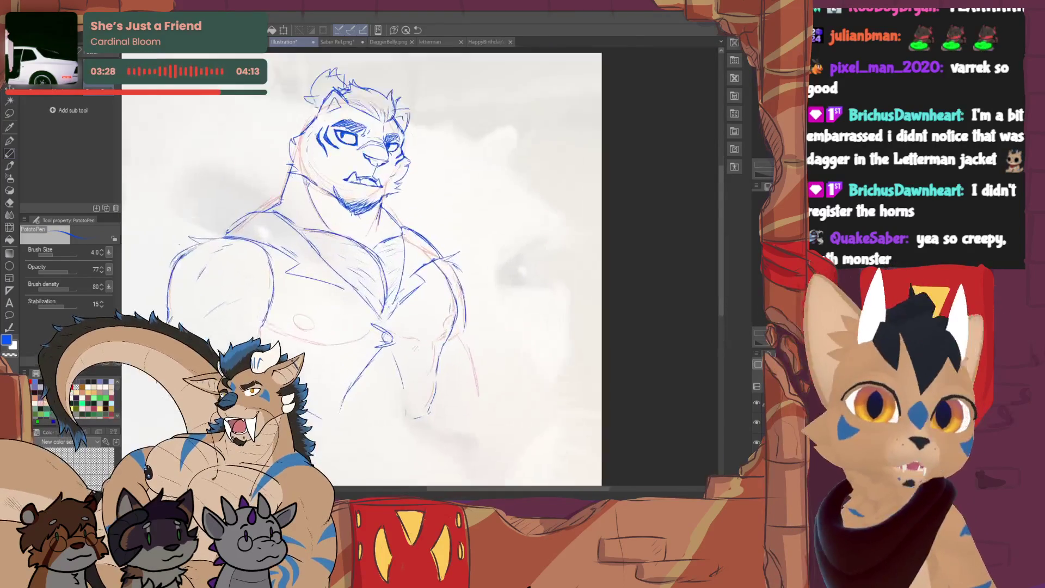
scroll(413, 299, "down", 1)
scroll(412, 300, "down", 1)
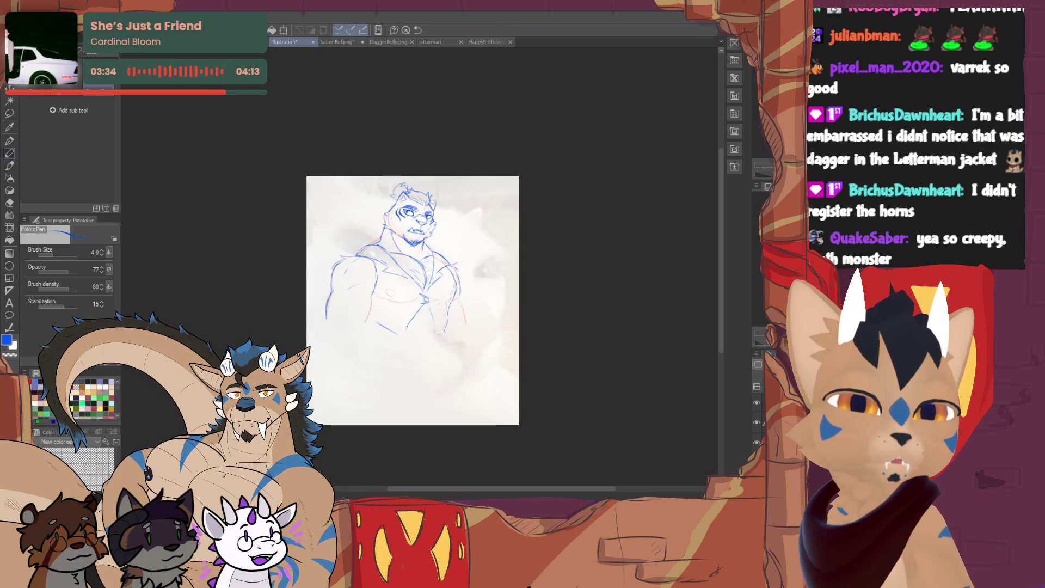
scroll(417, 255, "up", 3)
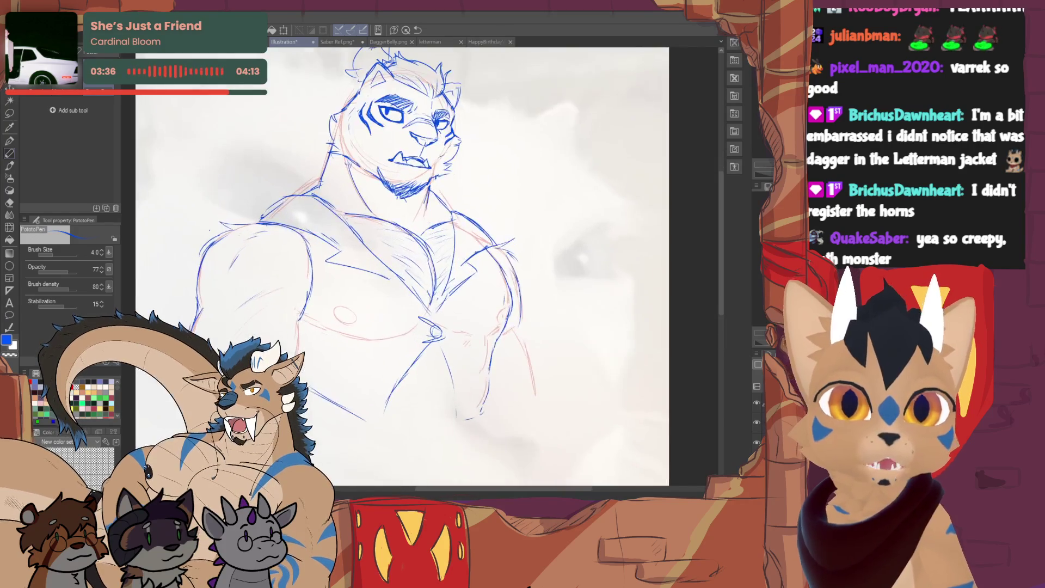
scroll(416, 255, "up", 2)
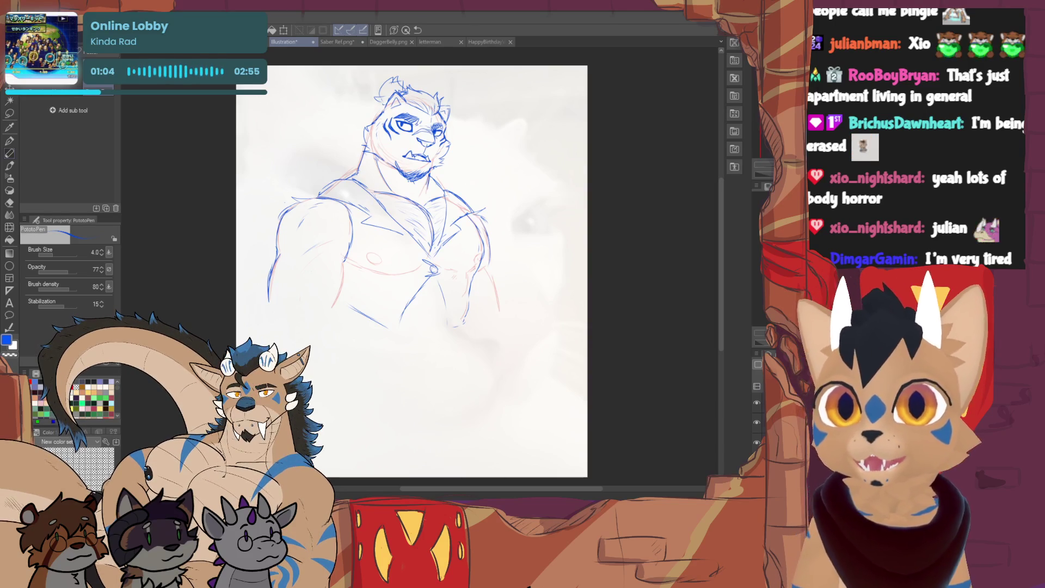
scroll(409, 270, "up", 3)
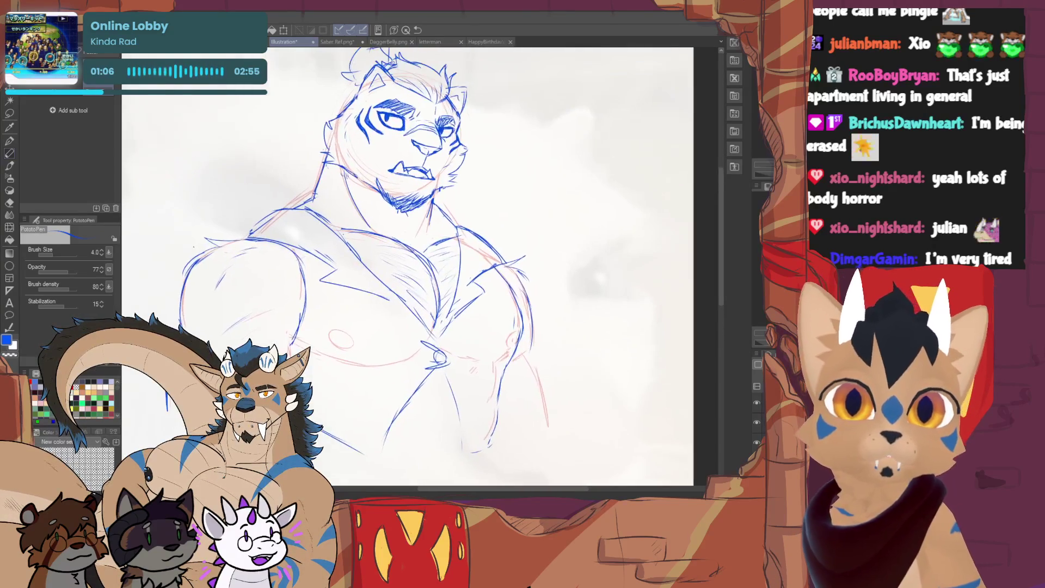
scroll(409, 269, "down", 3)
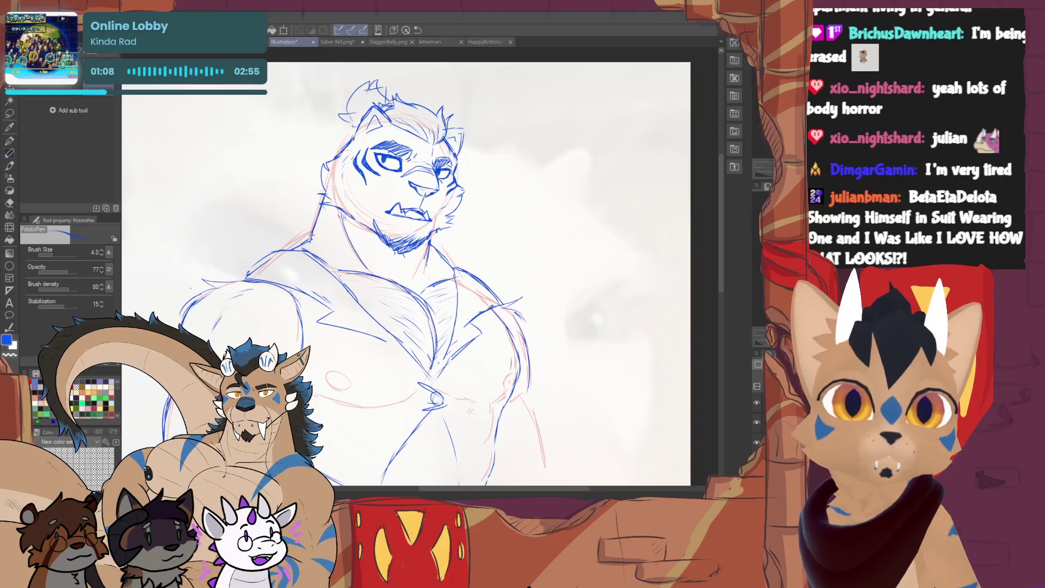
scroll(390, 287, "down", 2)
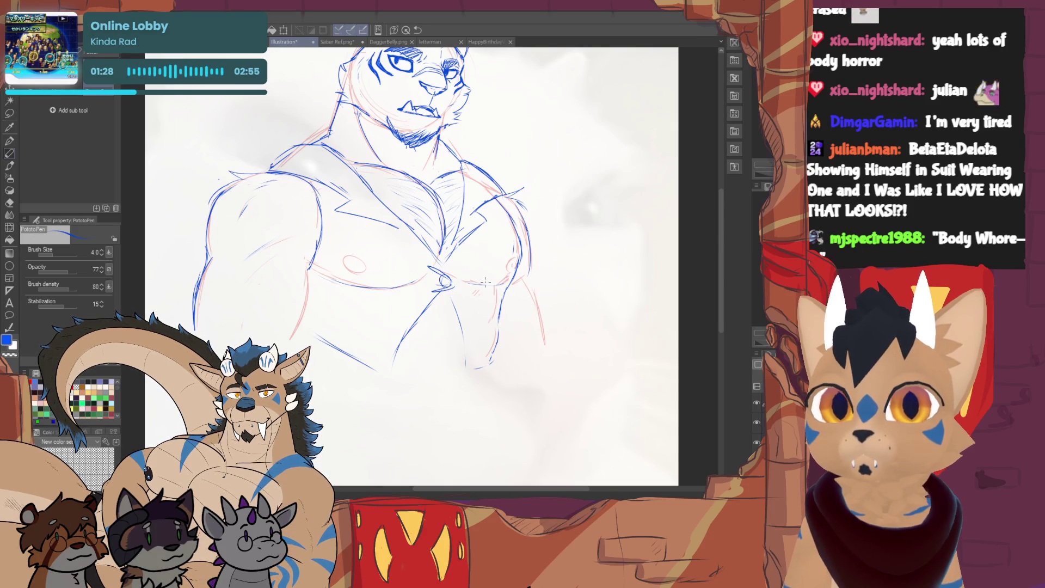
Clean lines briefly with the eraser, return to PotatoPen, and frame the tiger's torso
left_click_drag(486, 282, 549, 353)
key("e")
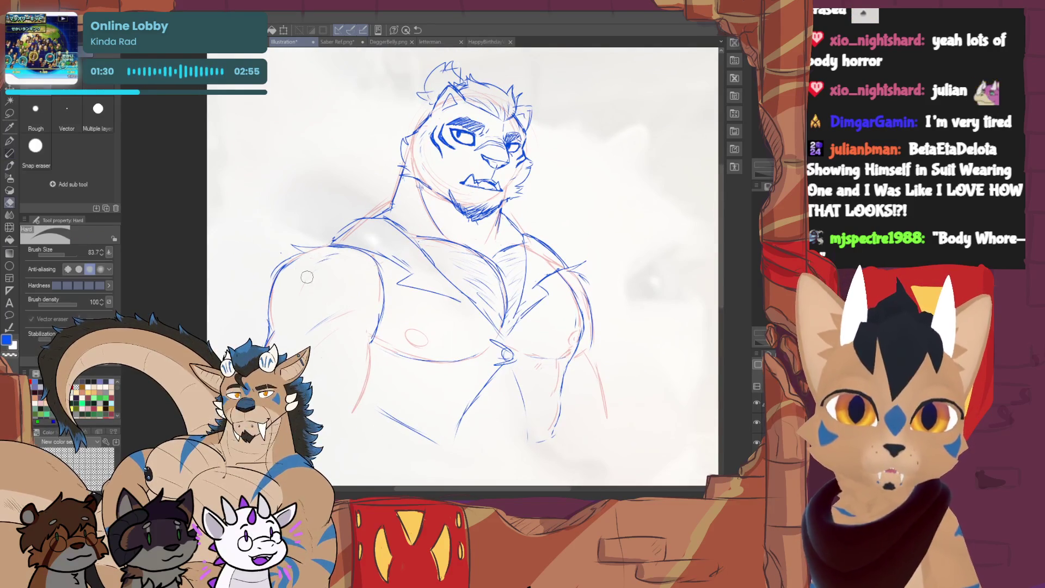
key("p")
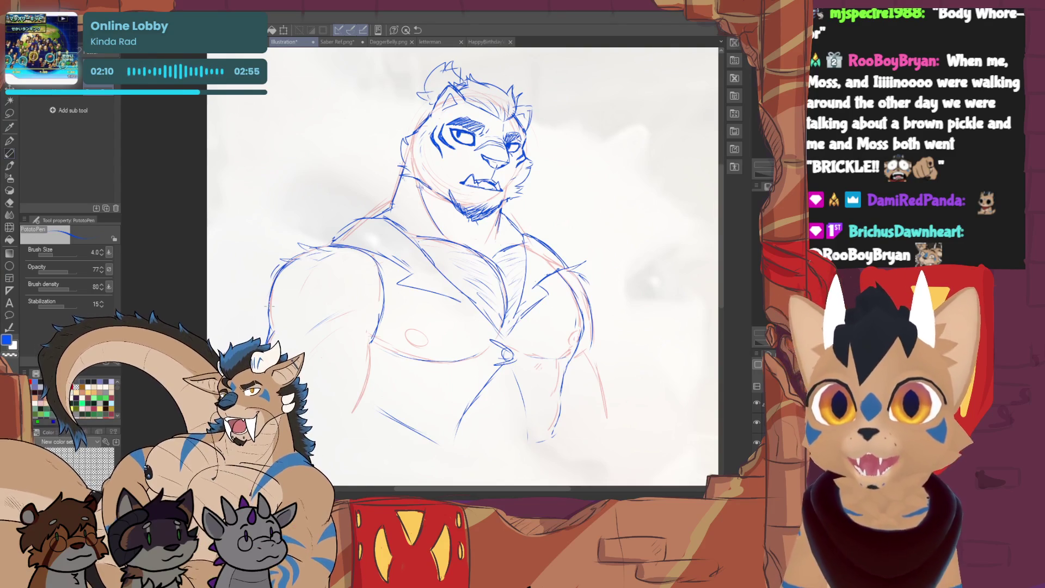
left_click_drag(457, 245, 510, 196)
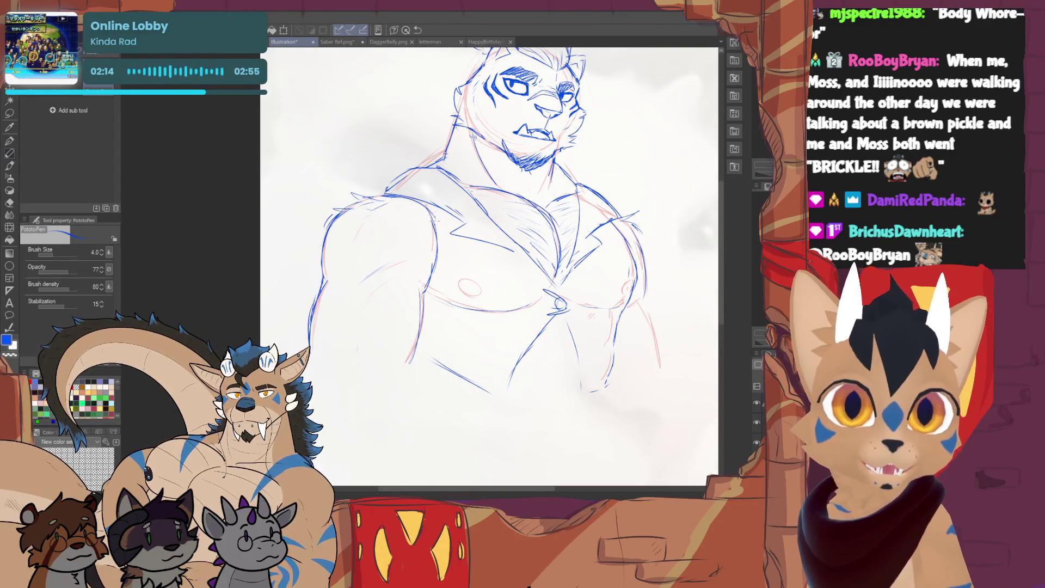
Draw blue strokes down the tiger's left shoulder and arm, then view its left side
left_click_drag(380, 196, 424, 238)
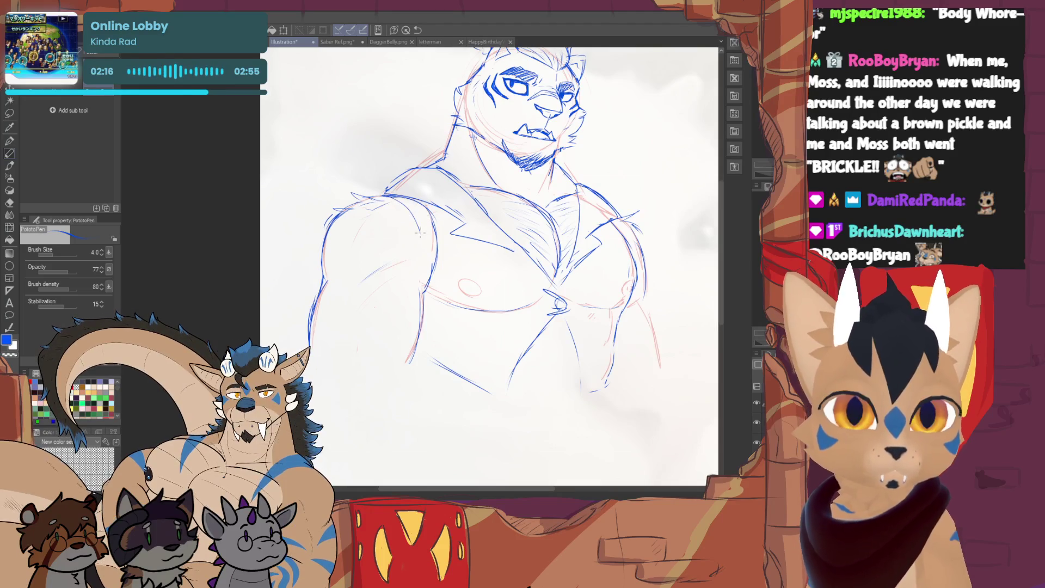
left_click_drag(395, 196, 423, 239)
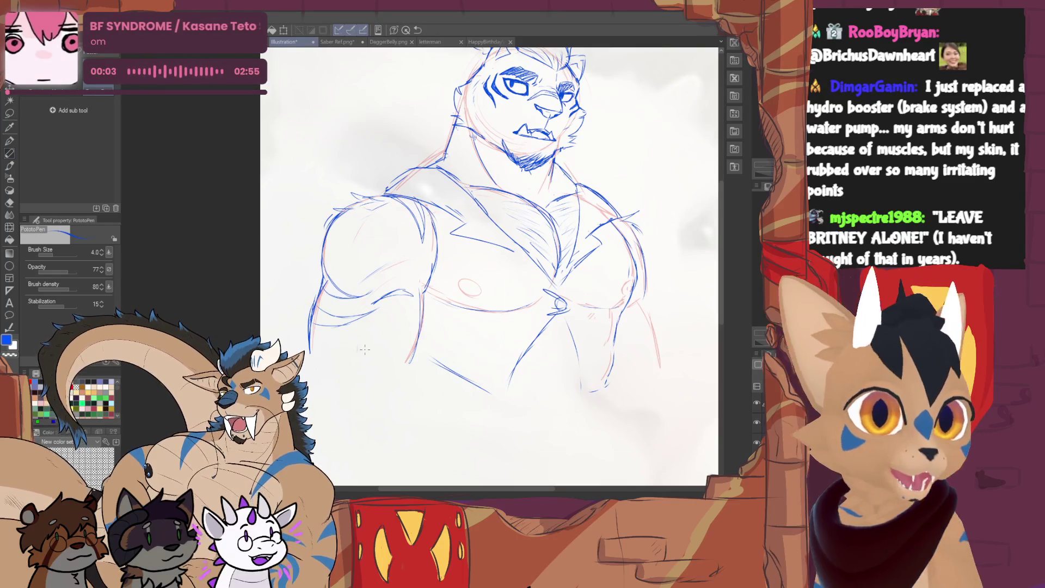
left_click_drag(596, 332, 461, 324)
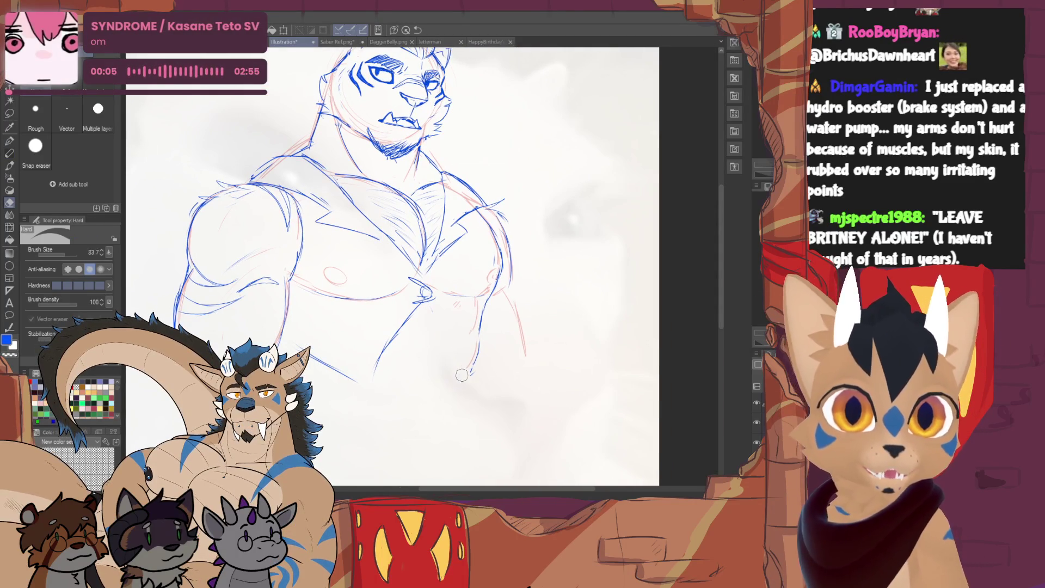
Sketch lines at the bottom and side of the tiger's torso, touching up with the eraser
left_click_drag(455, 367, 478, 359)
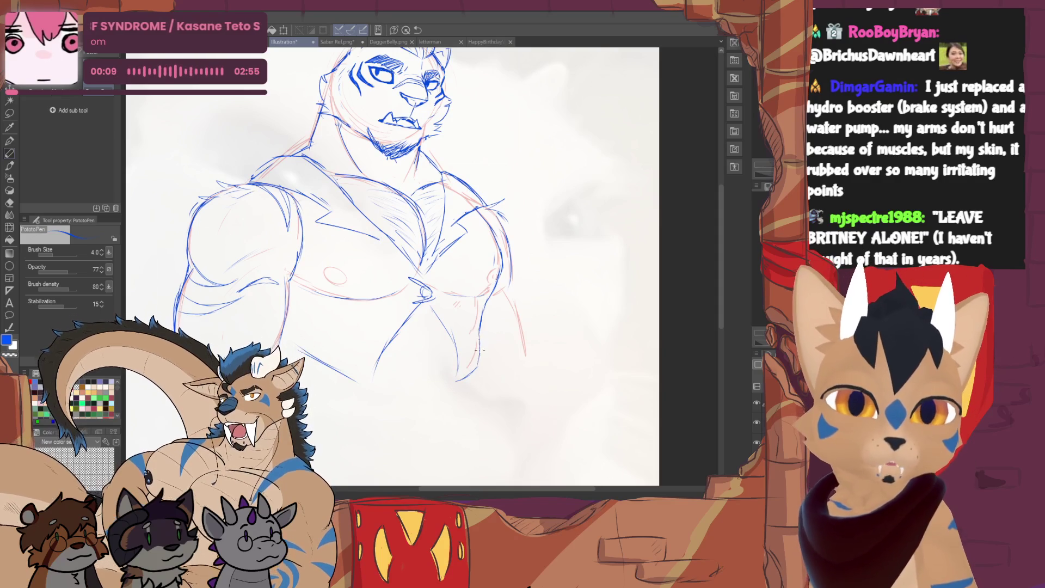
left_click_drag(478, 349, 488, 302)
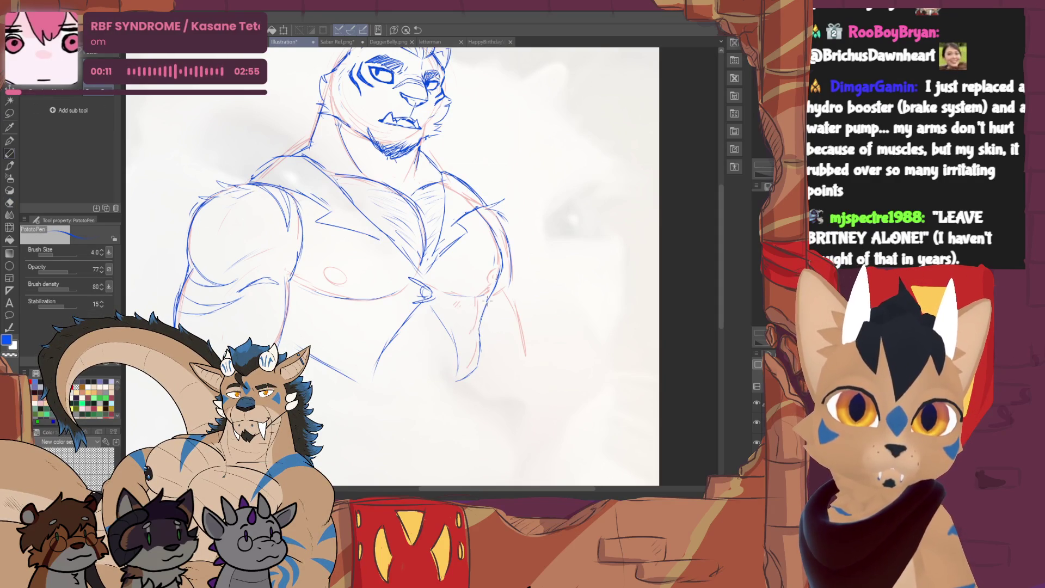
key("e")
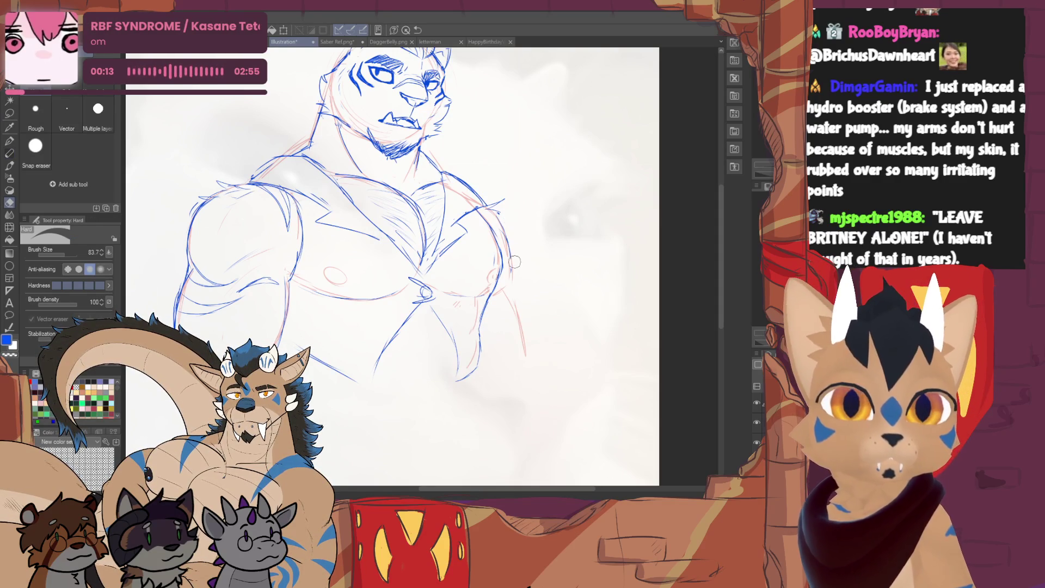
key("p")
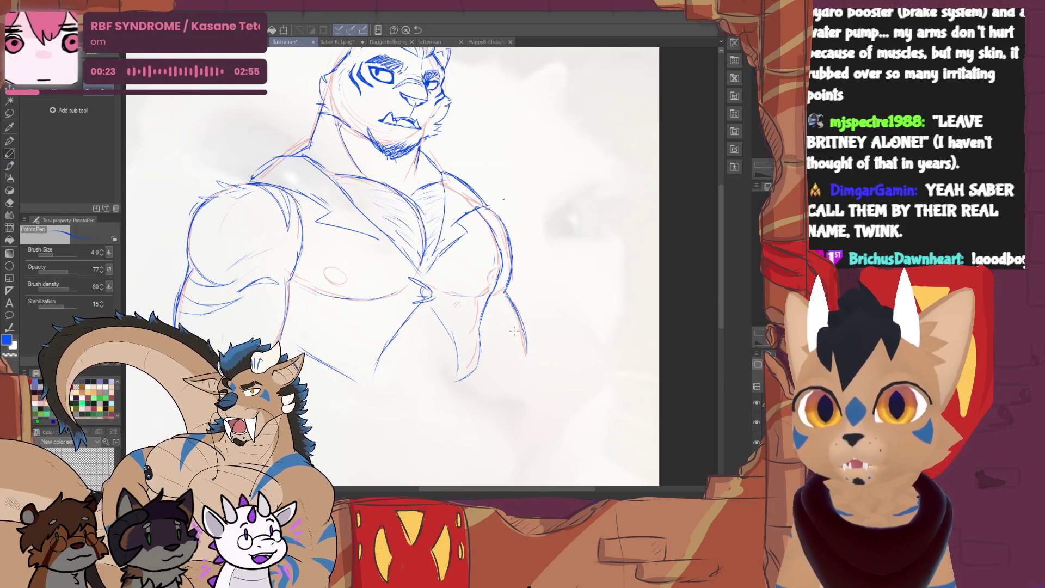
scroll(441, 270, "up", 2)
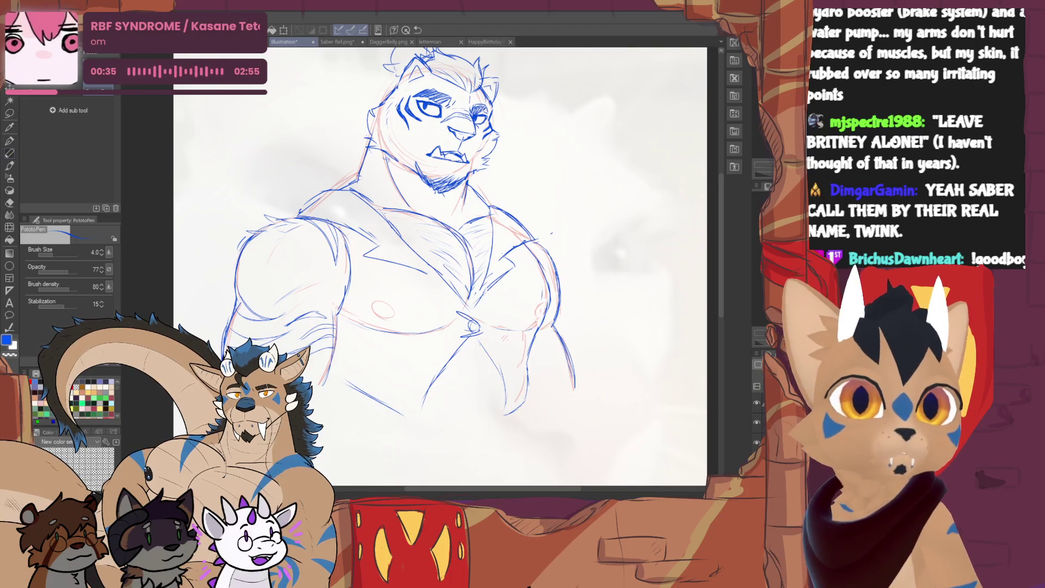
left_click_drag(360, 304, 329, 321)
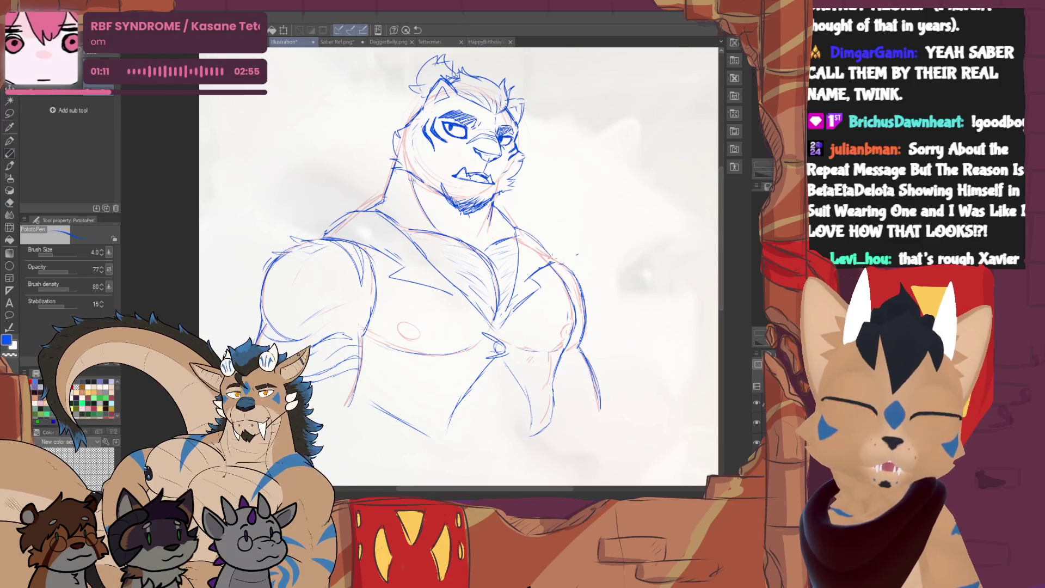
Switch to the letterman hoodie character sketch document
left_click(445, 42)
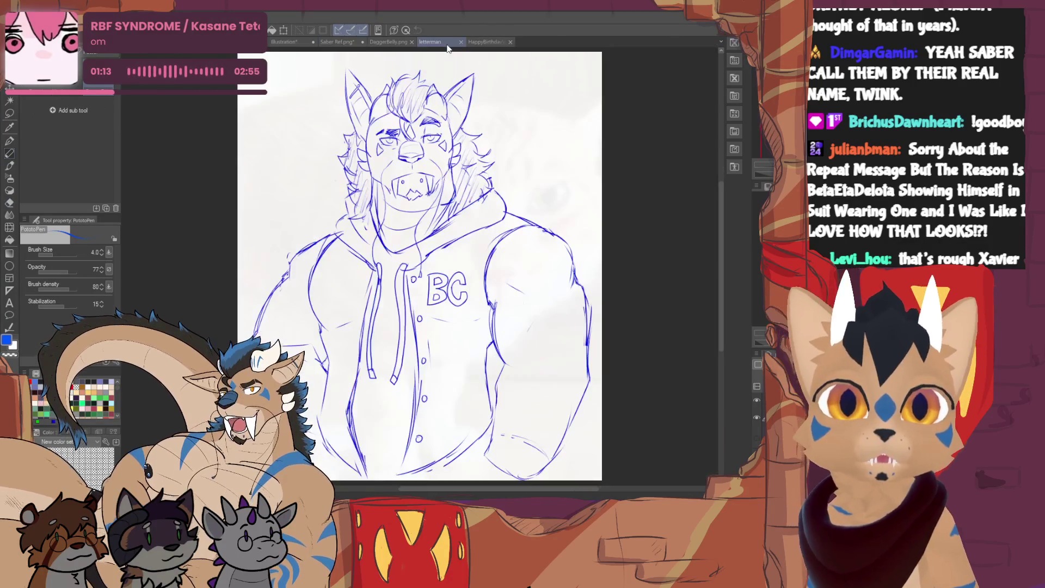
Try strokes near the hair and beside the hood, undoing each with Ctrl+Z
left_click_drag(419, 266, 384, 275)
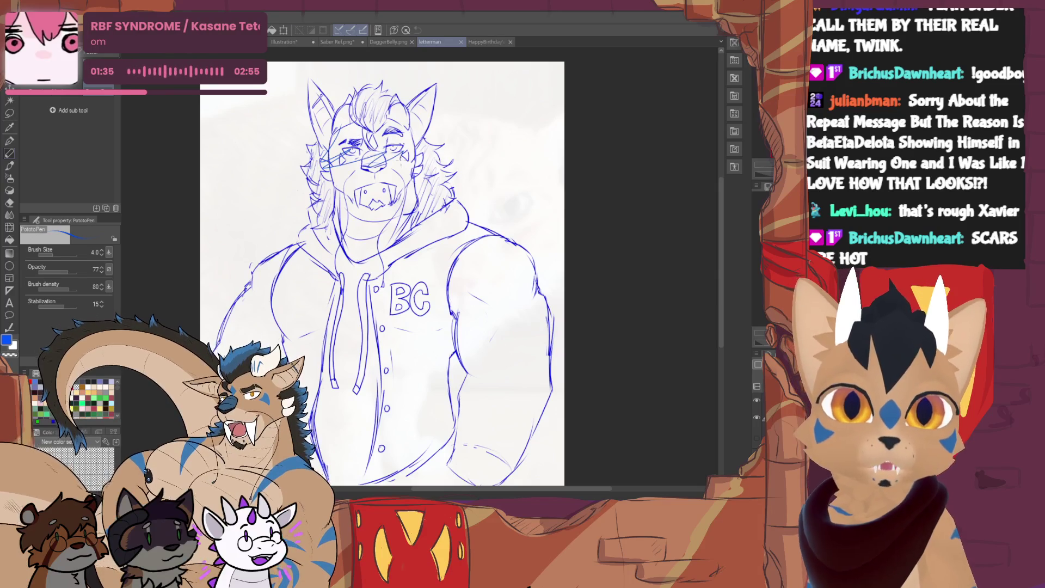
left_click_drag(431, 139, 440, 145)
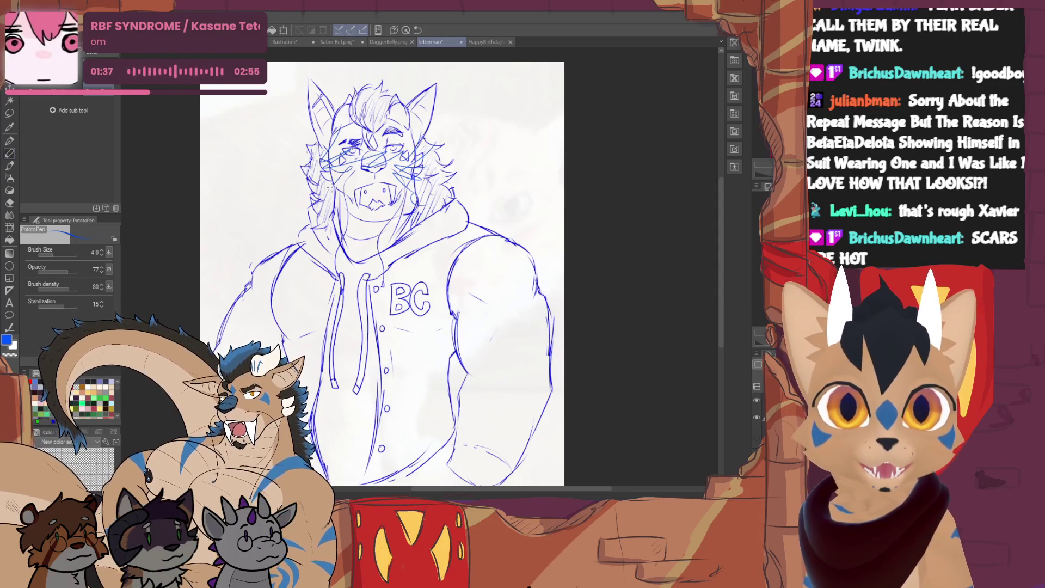
key("ctrl+z")
key("ctrl+z")
key("ctrl+z")
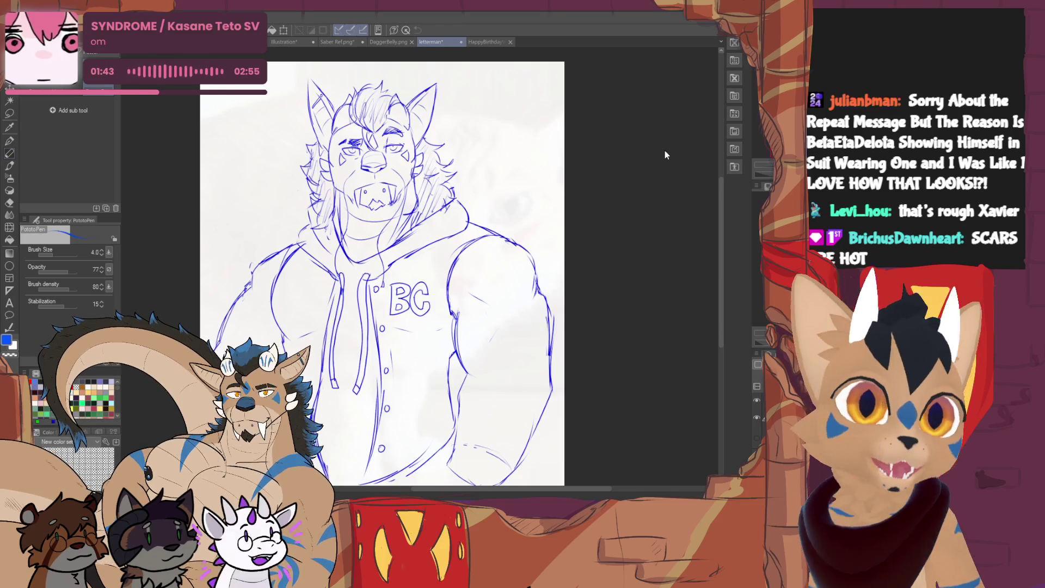
left_click_drag(665, 150, 628, 136)
left_click_drag(470, 125, 423, 172)
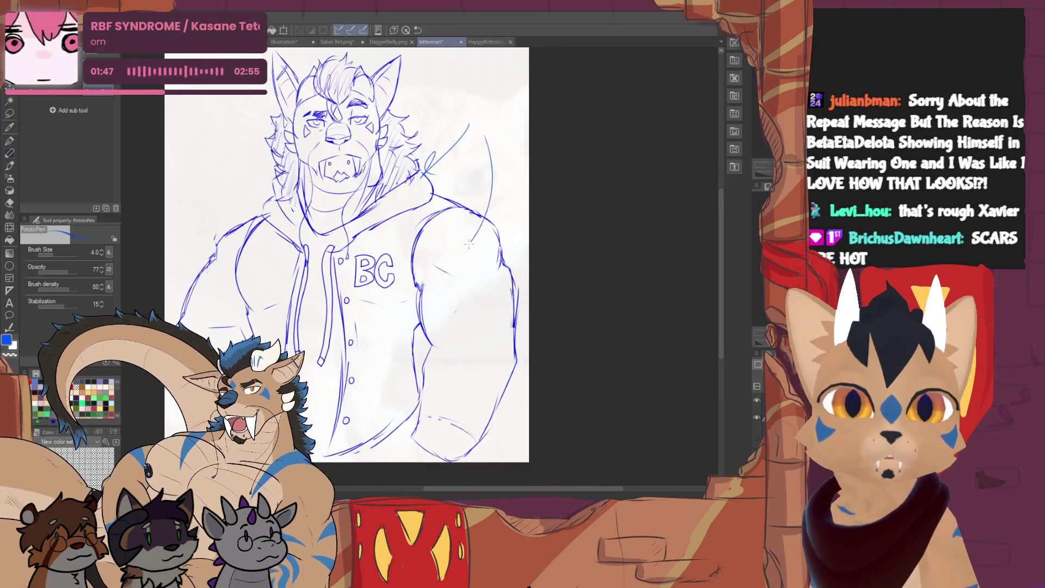
key("ctrl+z")
key("ctrl+z")
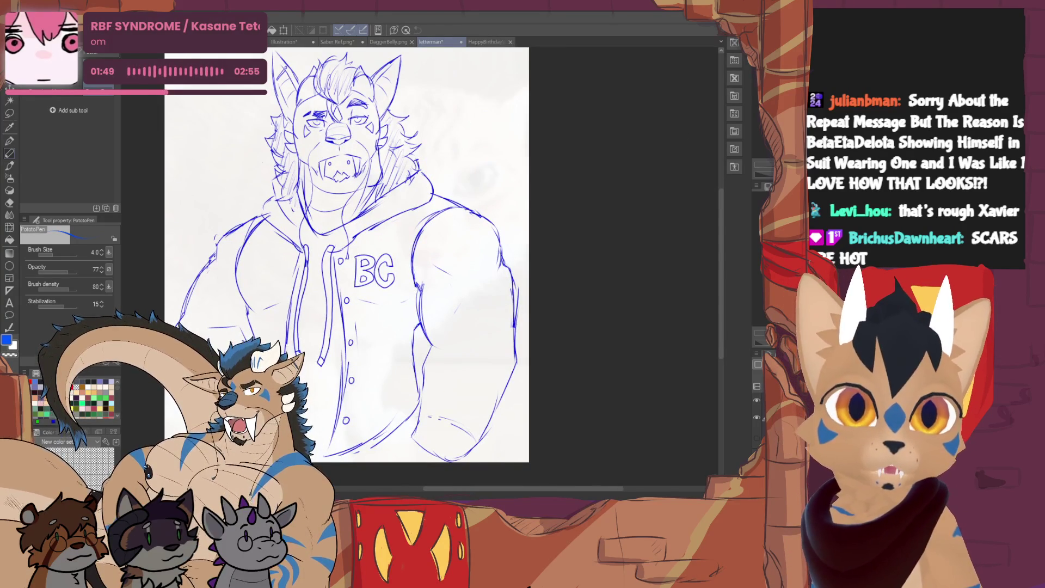
left_click_drag(682, 128, 695, 148)
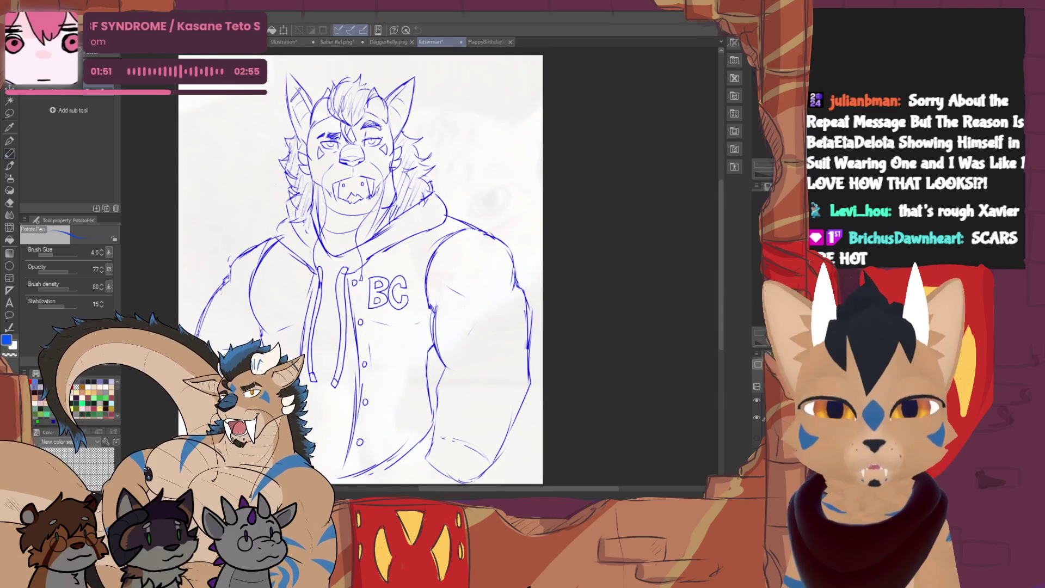
Switch back to the tiger illustration document
left_click(291, 44)
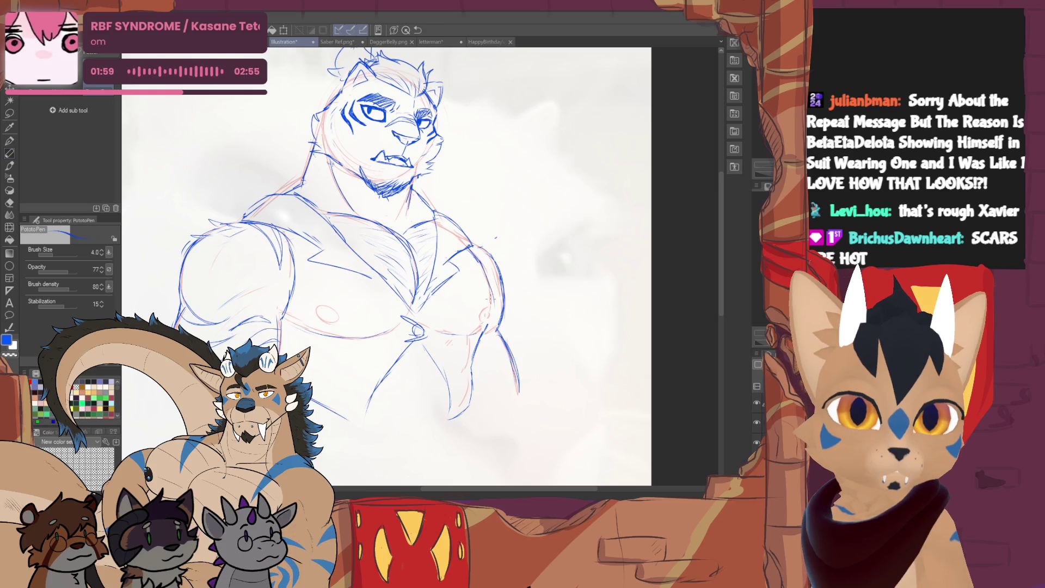
Add a short blue line on the tiger's chest with the pen
key("e")
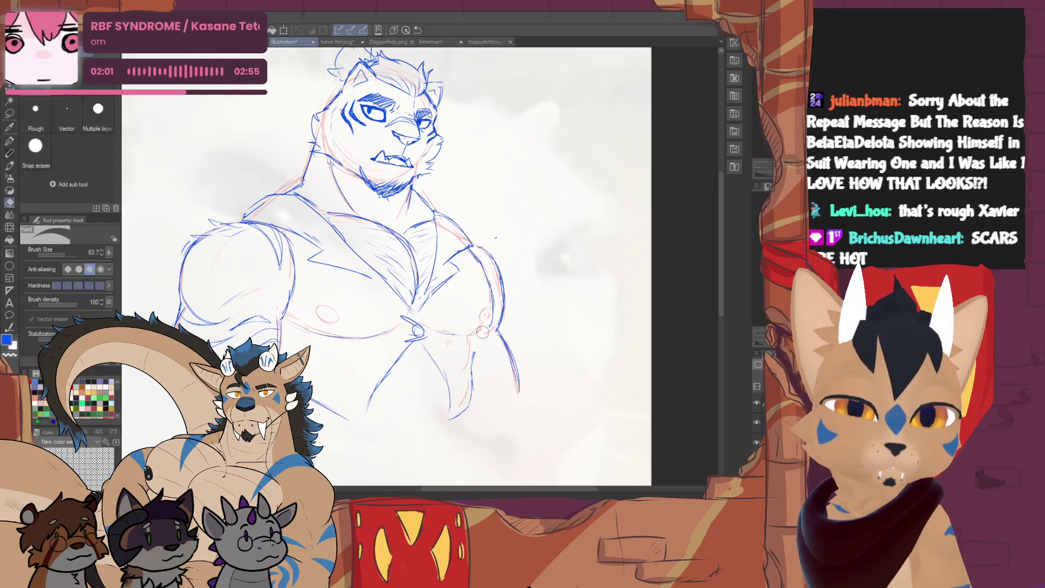
key("p")
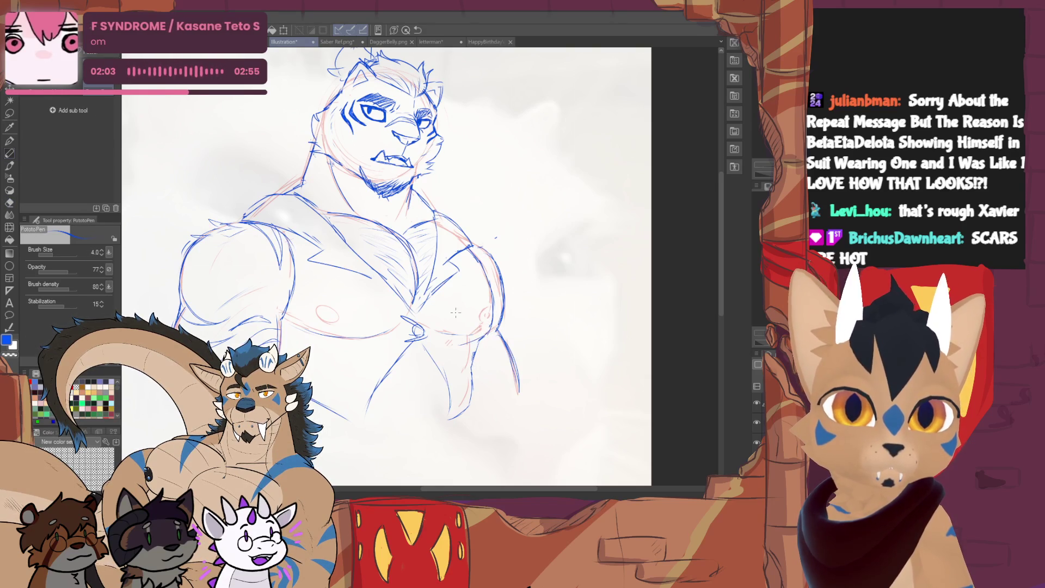
left_click_drag(427, 331, 458, 334)
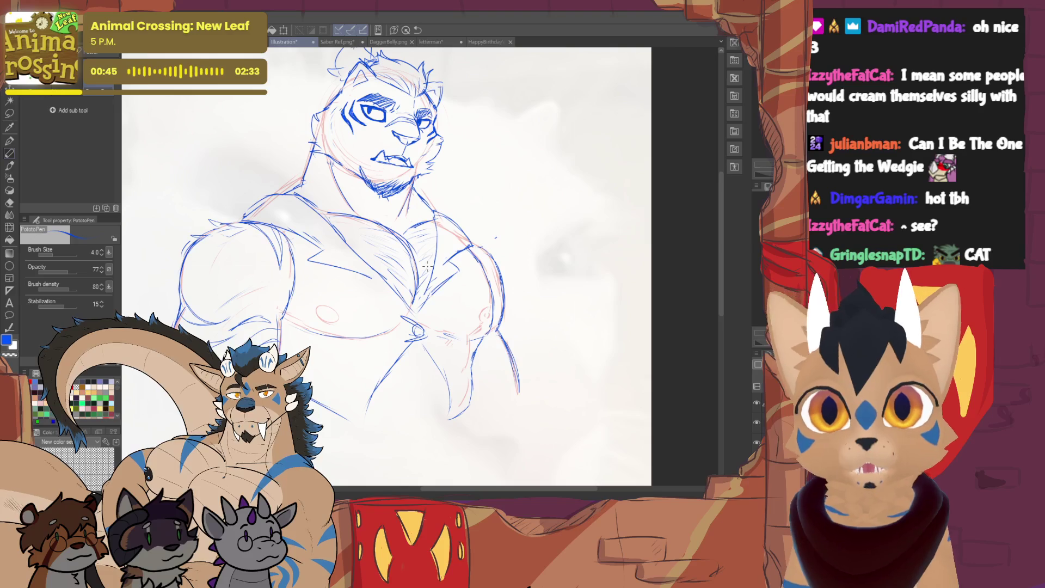
left_click_drag(428, 264, 407, 327)
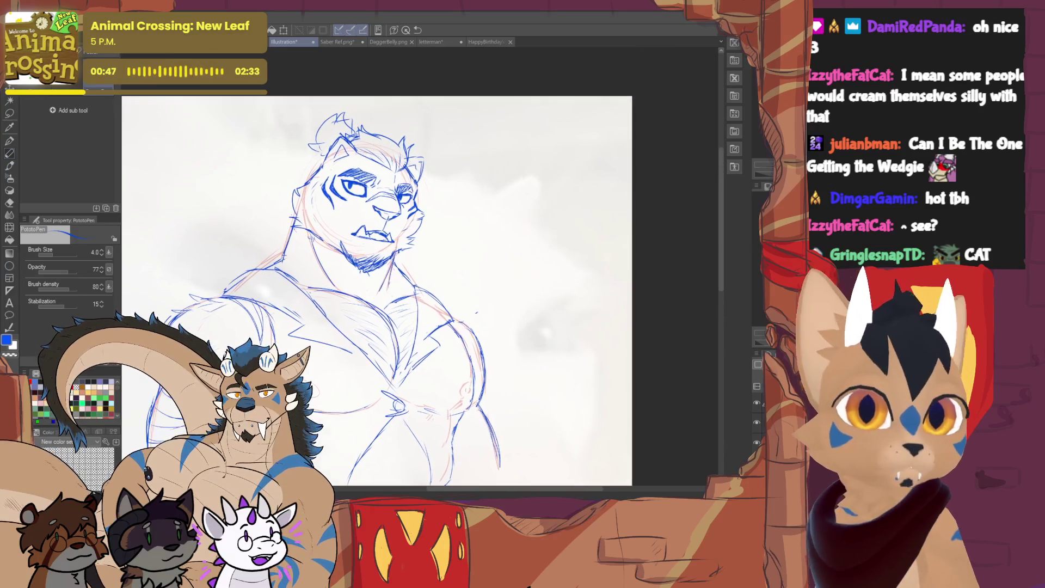
key("e")
key("p")
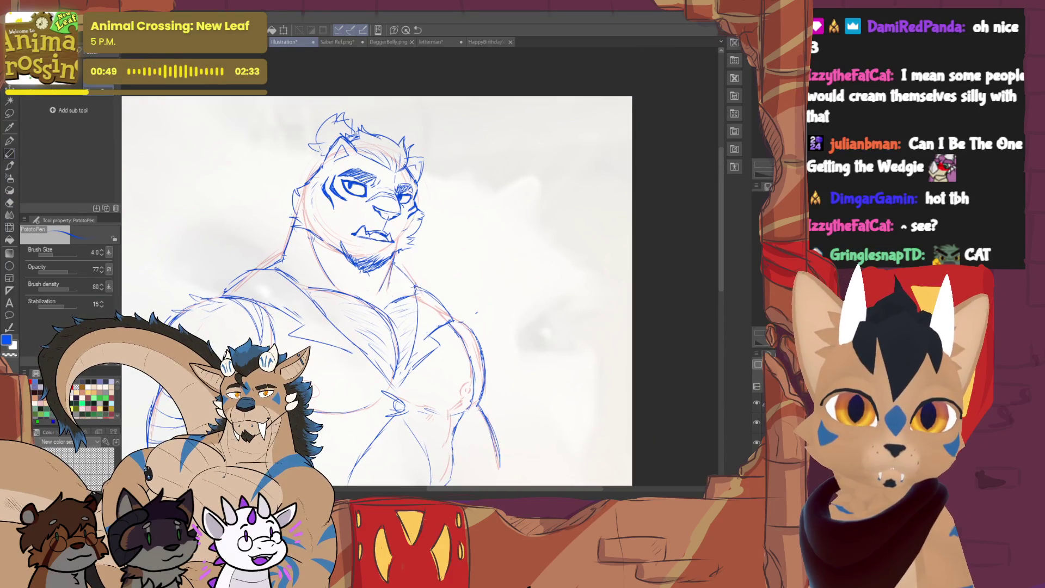
key("e")
key("p")
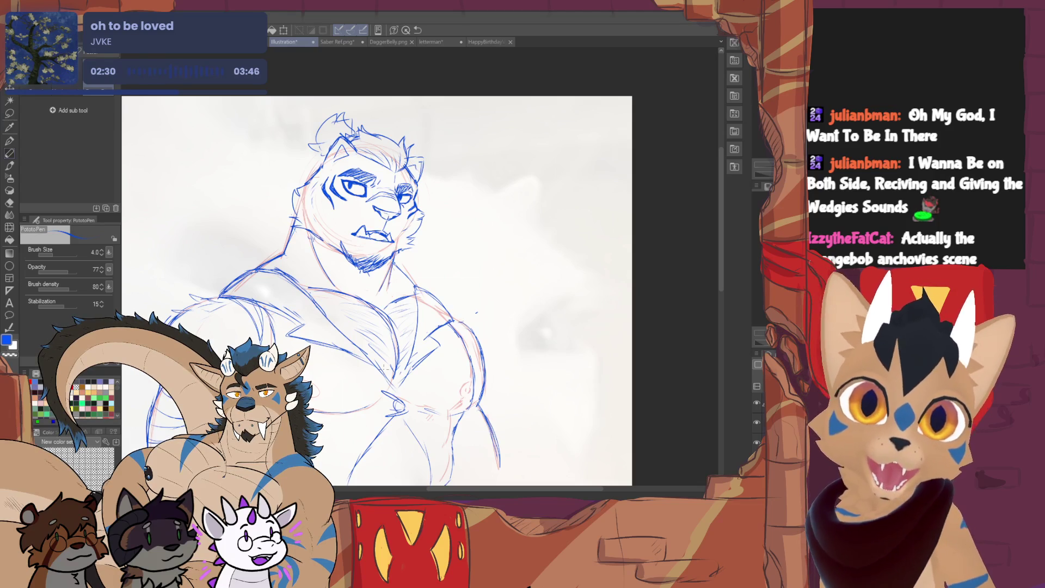
scroll(376, 286, "down", 3)
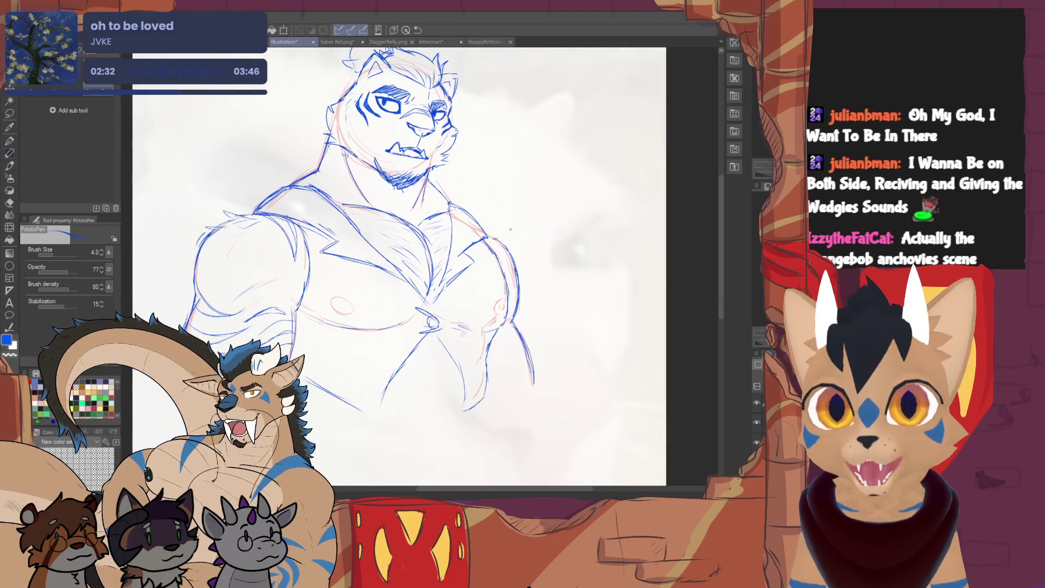
scroll(327, 228, "down", 2)
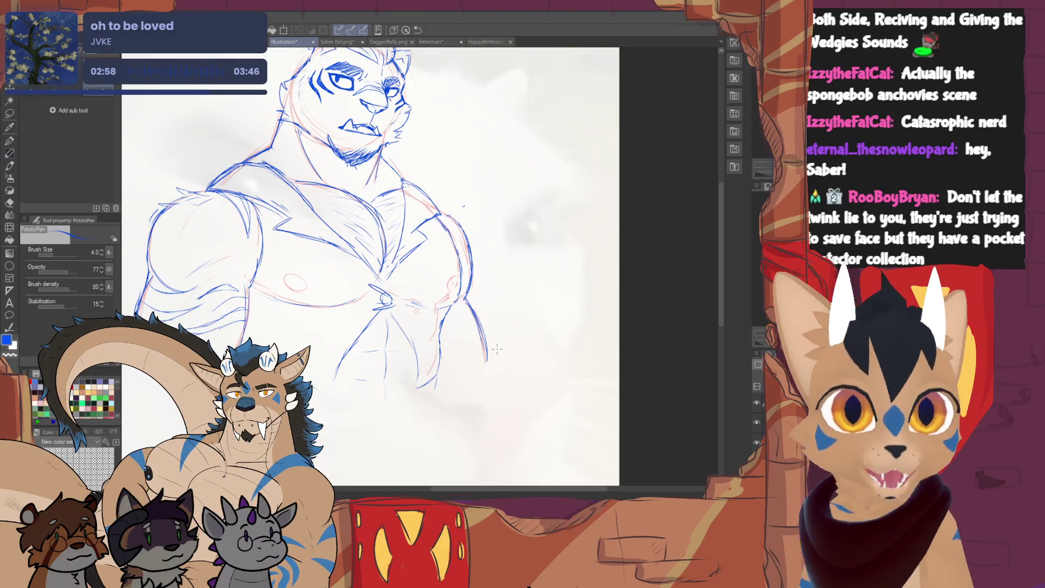
key("e")
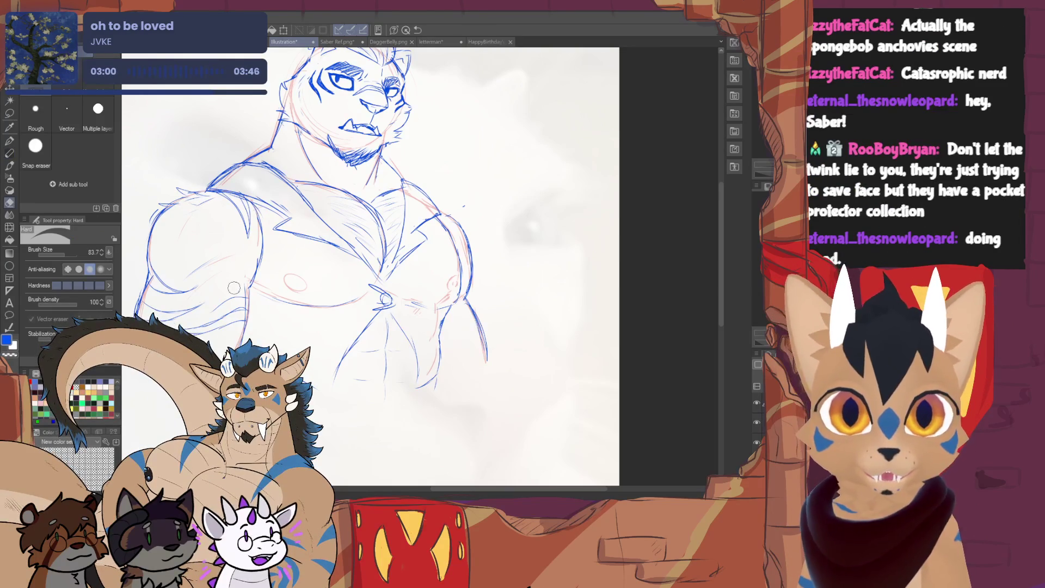
key("p")
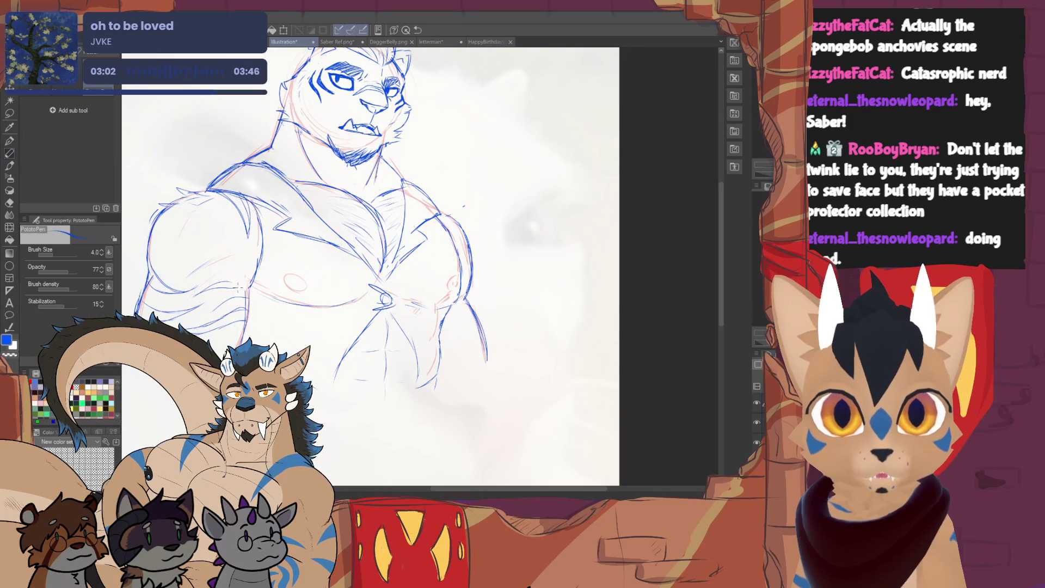
key("e")
key("p")
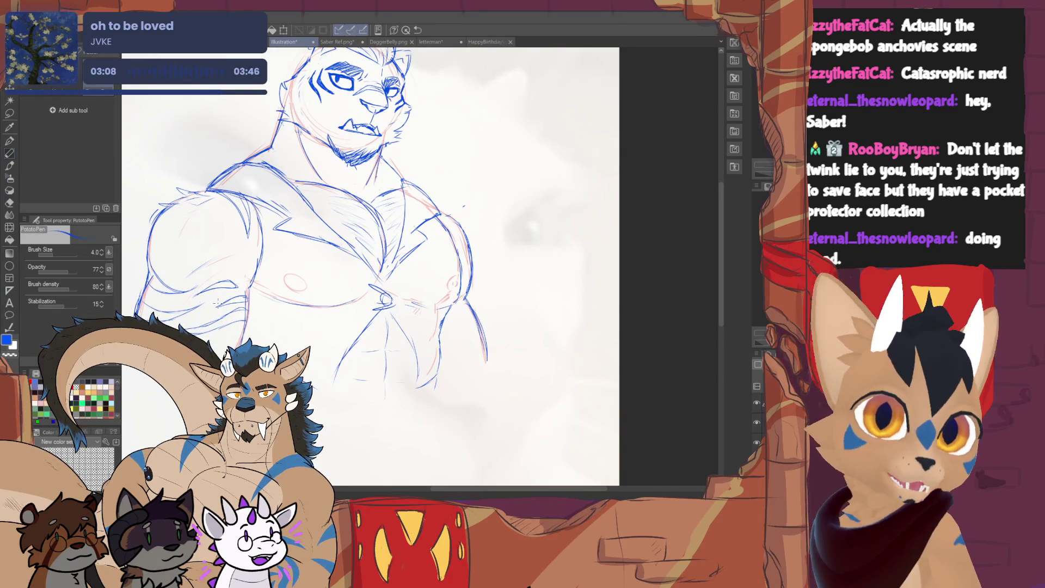
key("e")
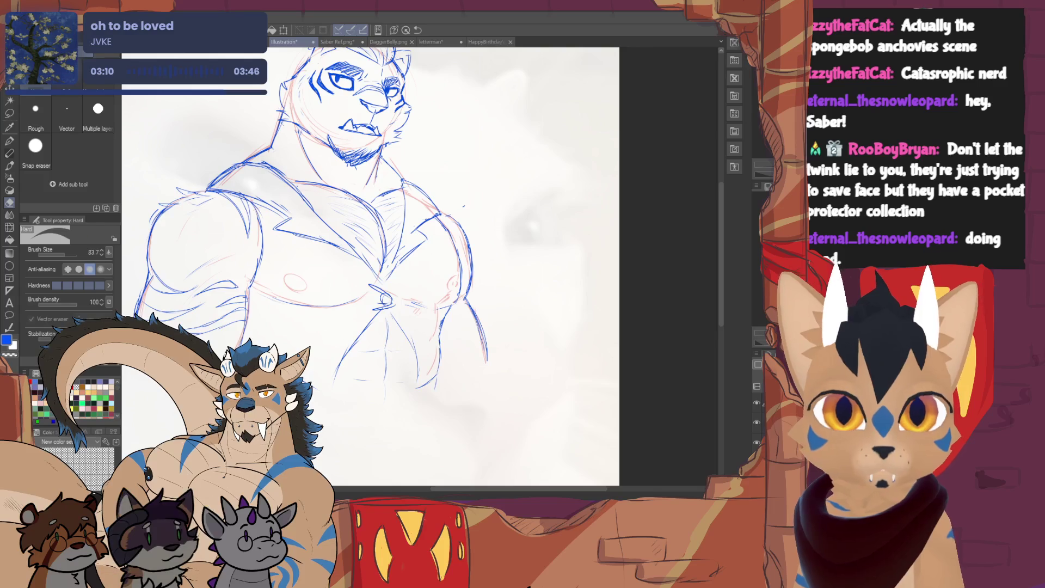
key("p")
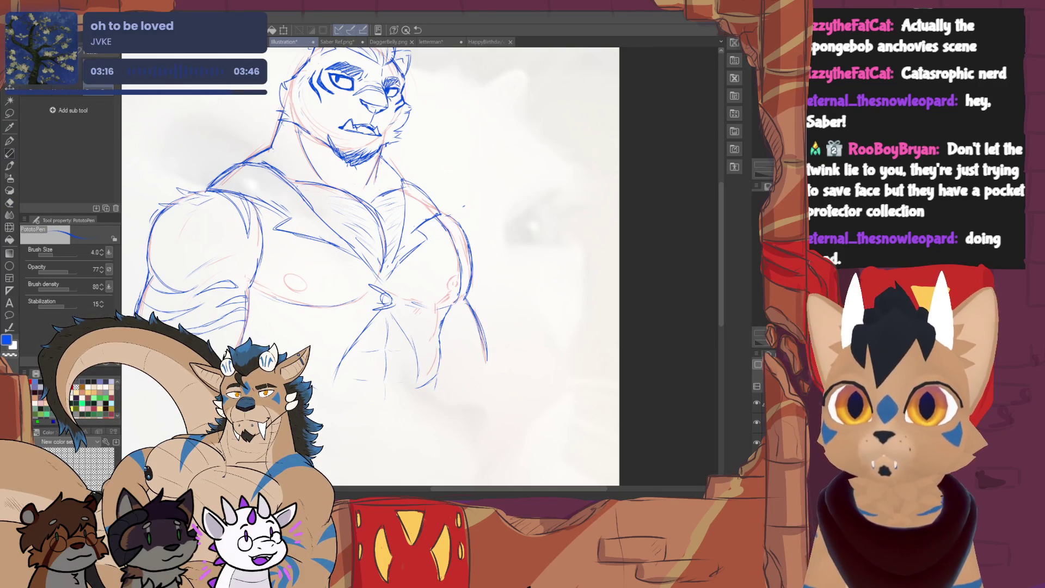
key("e")
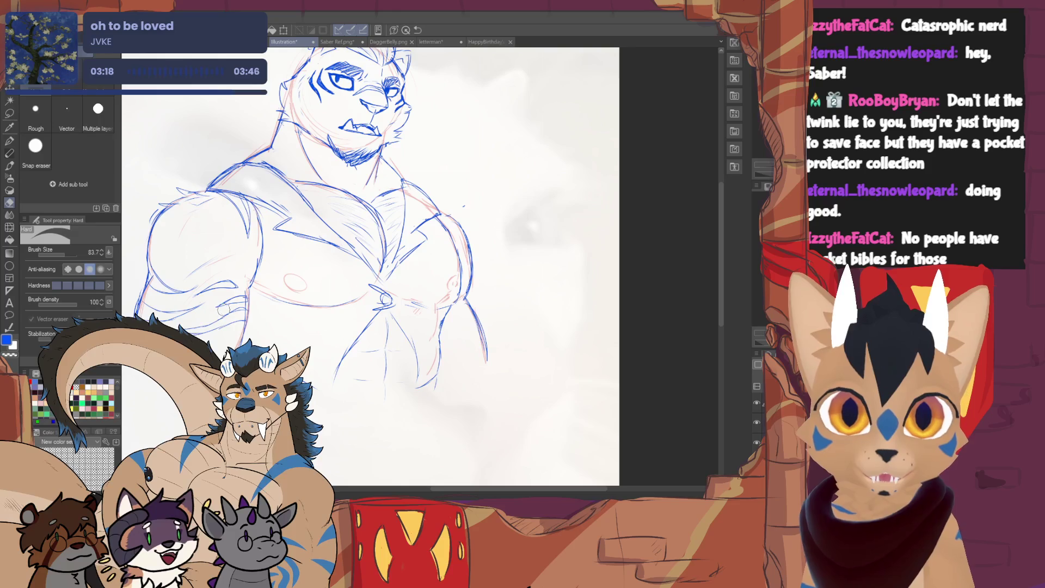
key("p")
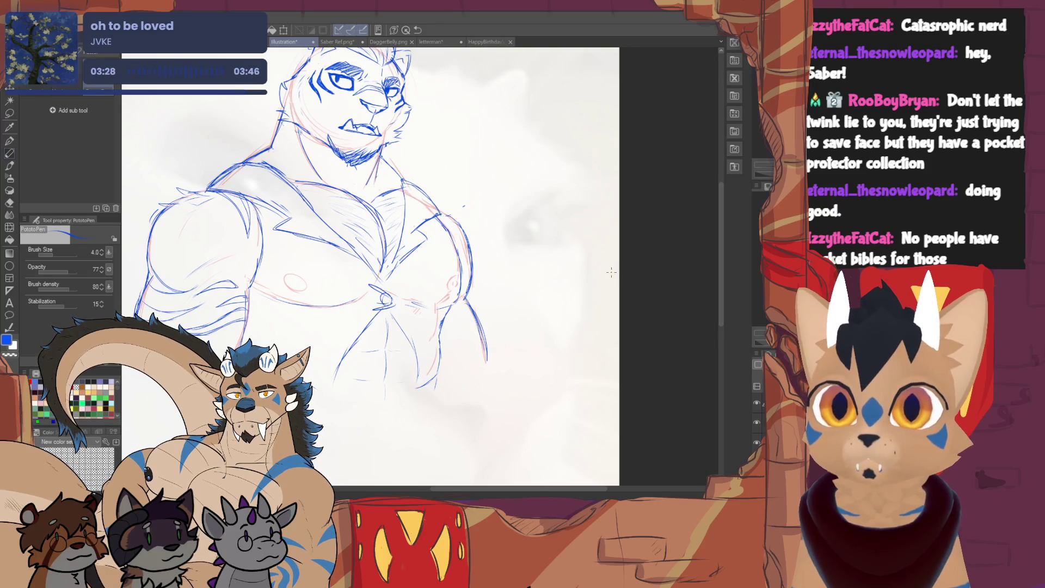
left_click_drag(651, 258, 621, 269)
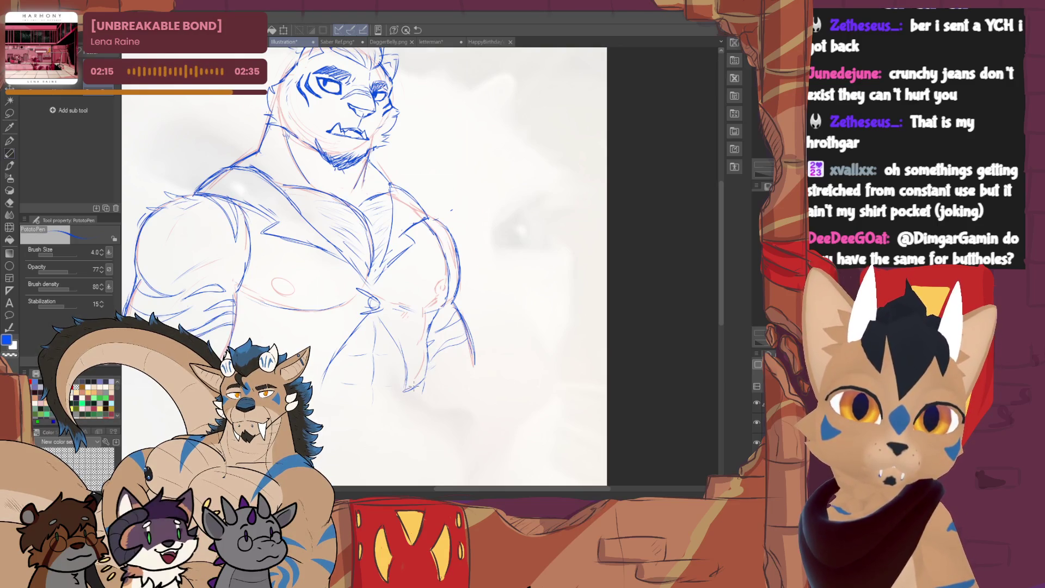
Draw a short stroke and a line along the lower edge of the tiger's jacket
key("e")
key("p")
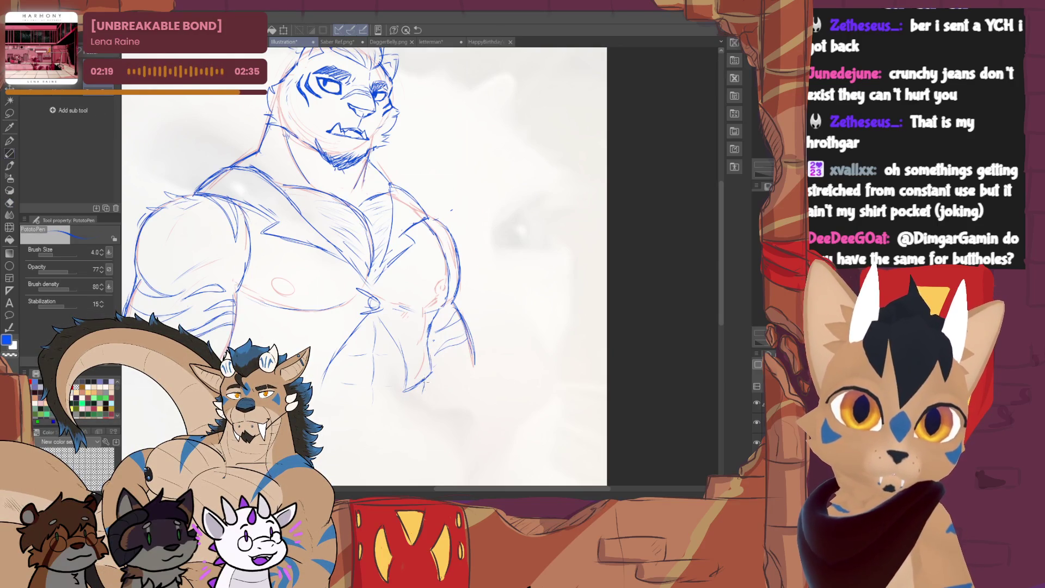
left_click_drag(421, 378, 427, 394)
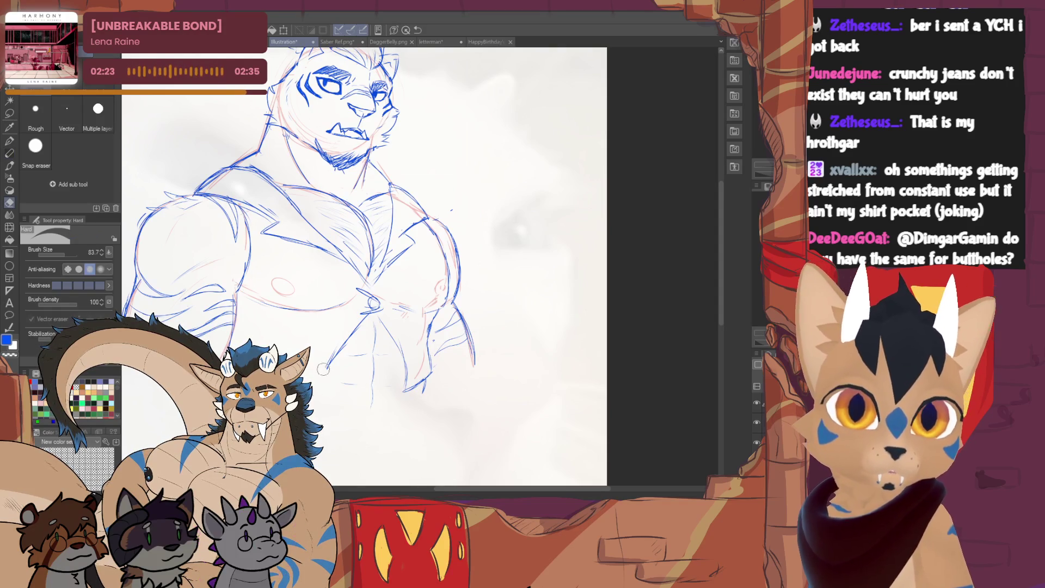
left_click_drag(362, 317, 332, 361)
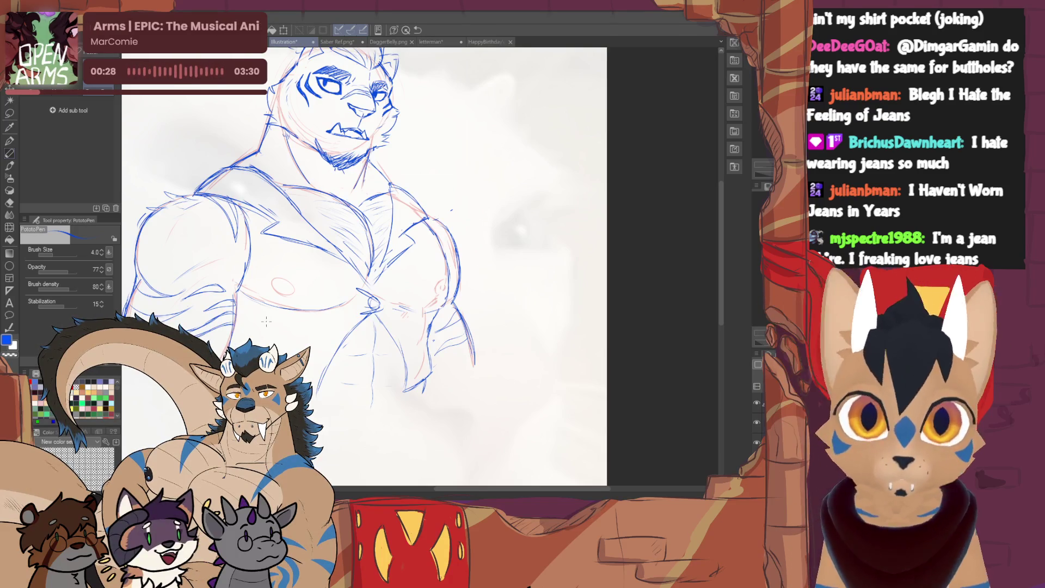
scroll(265, 322, "up", 1)
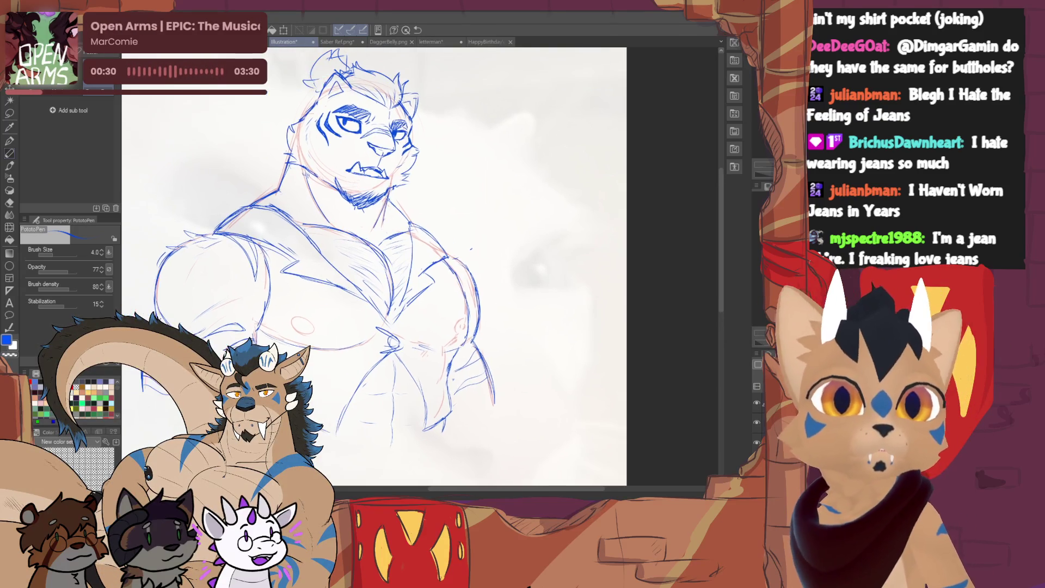
Draw whiskers on the tiger's cheeks, alternating eraser and pen to clean them up
left_click_drag(376, 270, 422, 319)
key("e")
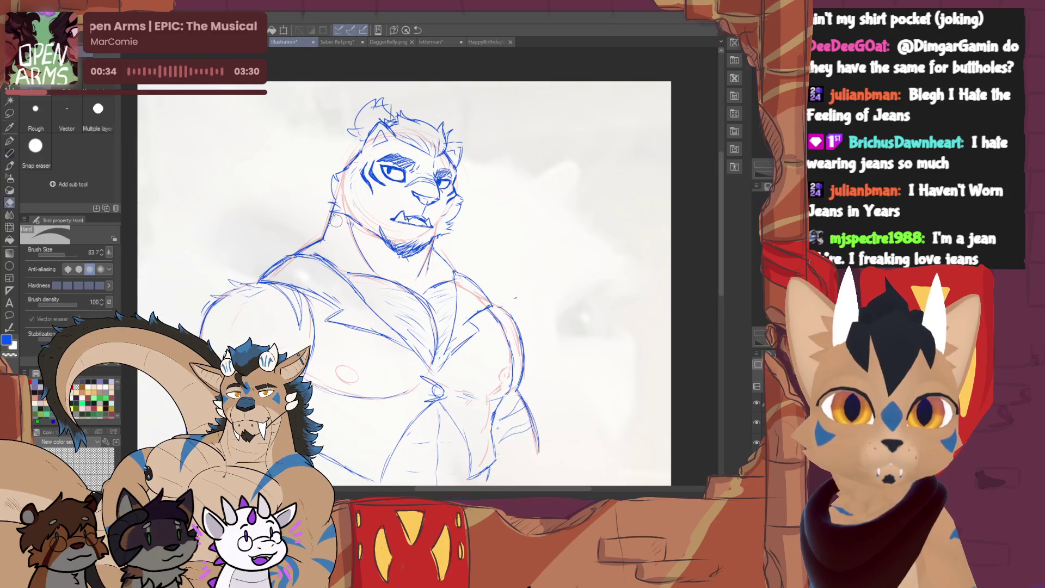
key("p")
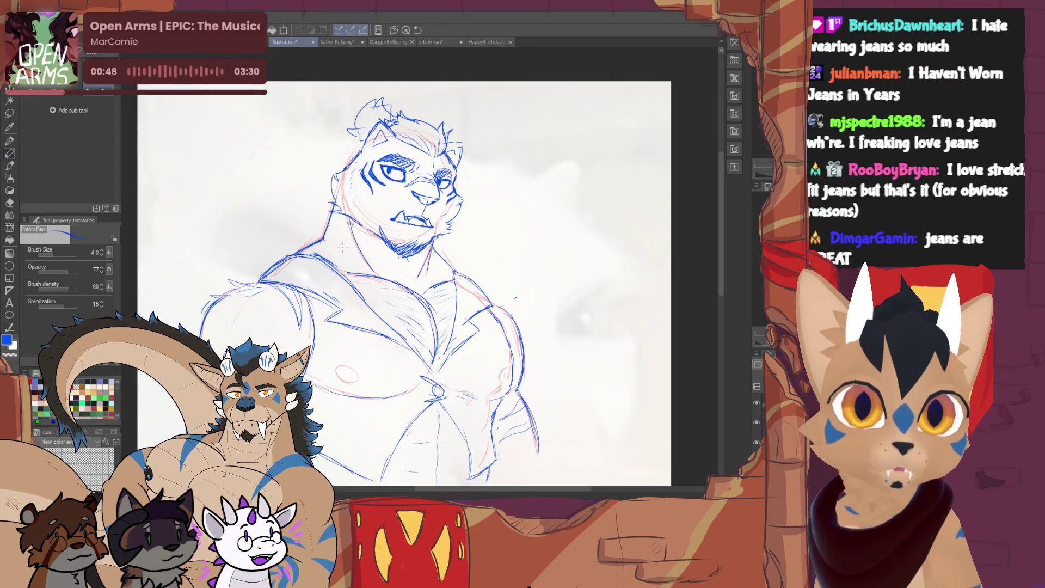
key("e")
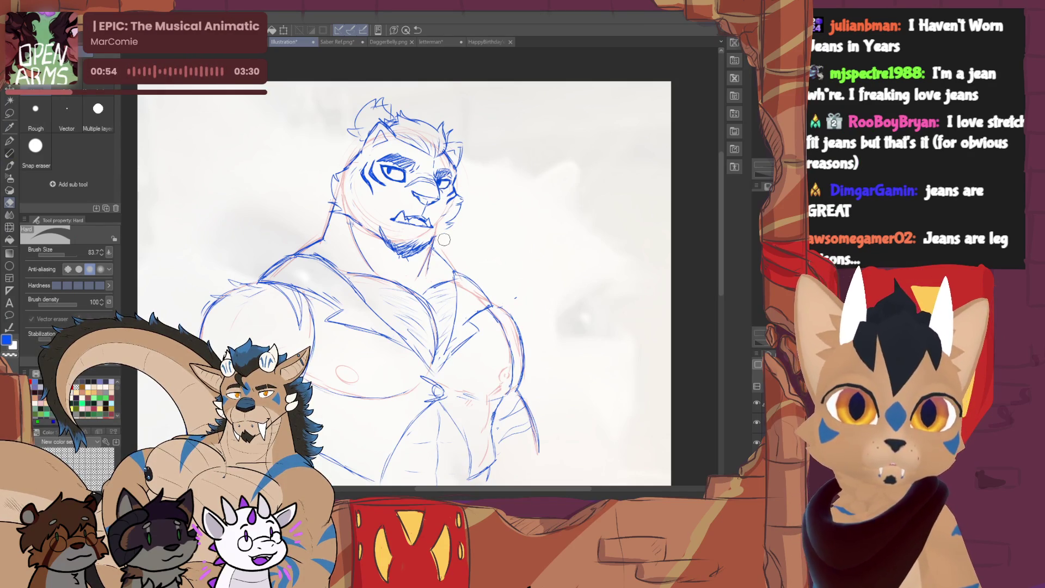
left_click(10, 154)
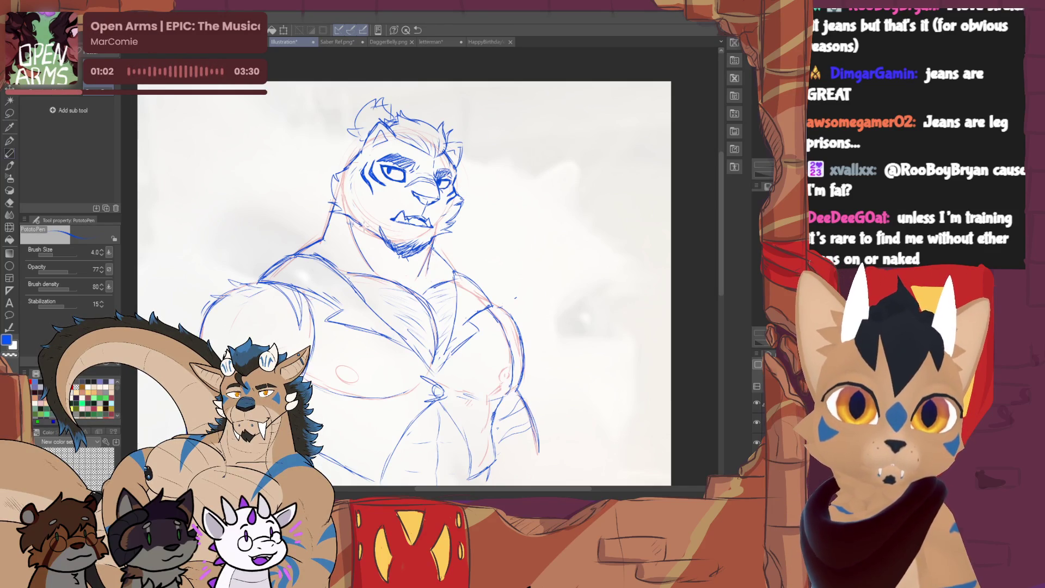
key("e")
key("p")
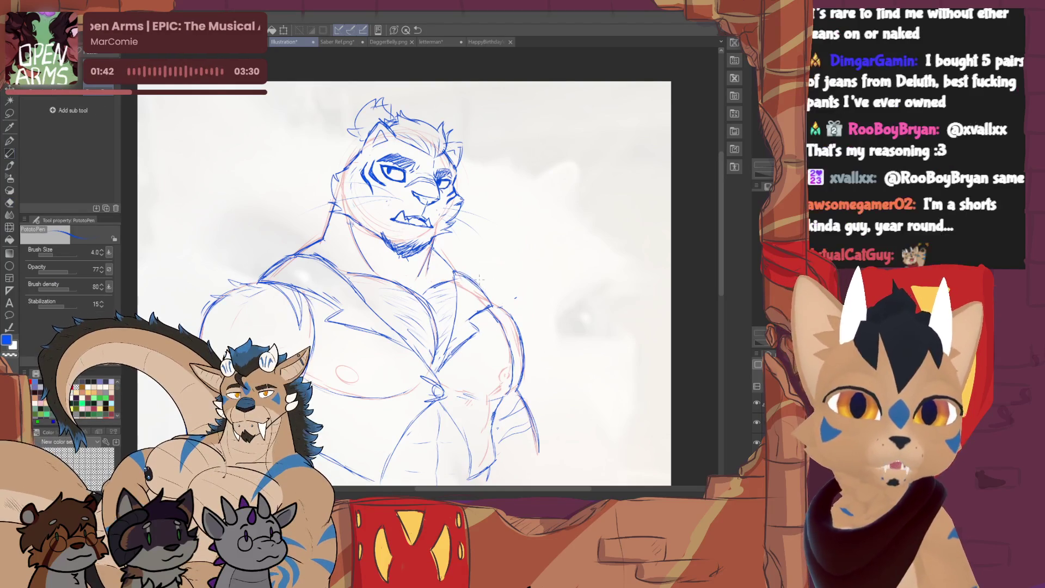
key("e")
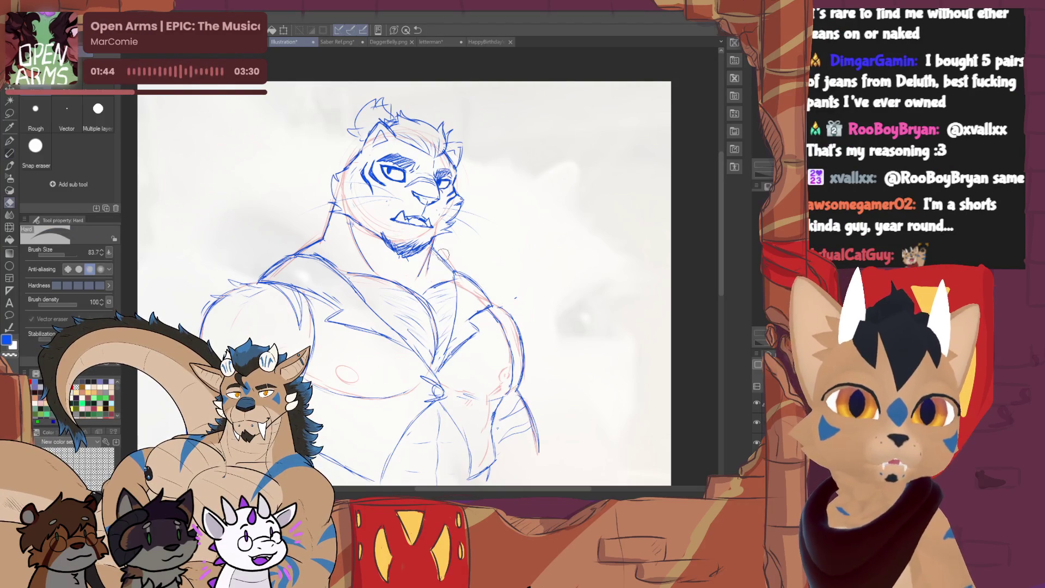
key("p")
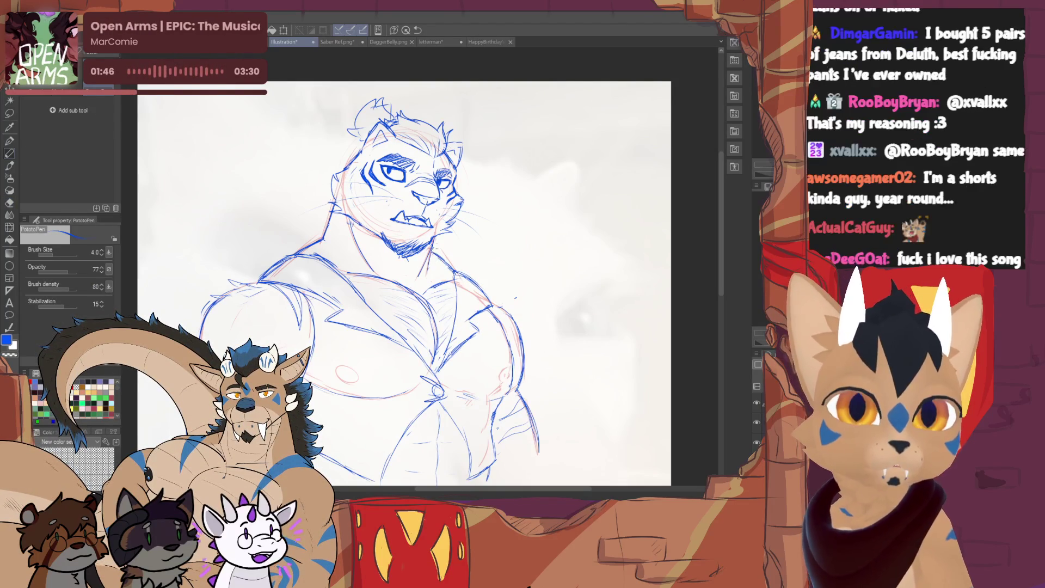
left_click_drag(408, 286, 382, 262)
scroll(267, 147, "down", 1)
scroll(267, 148, "down", 1)
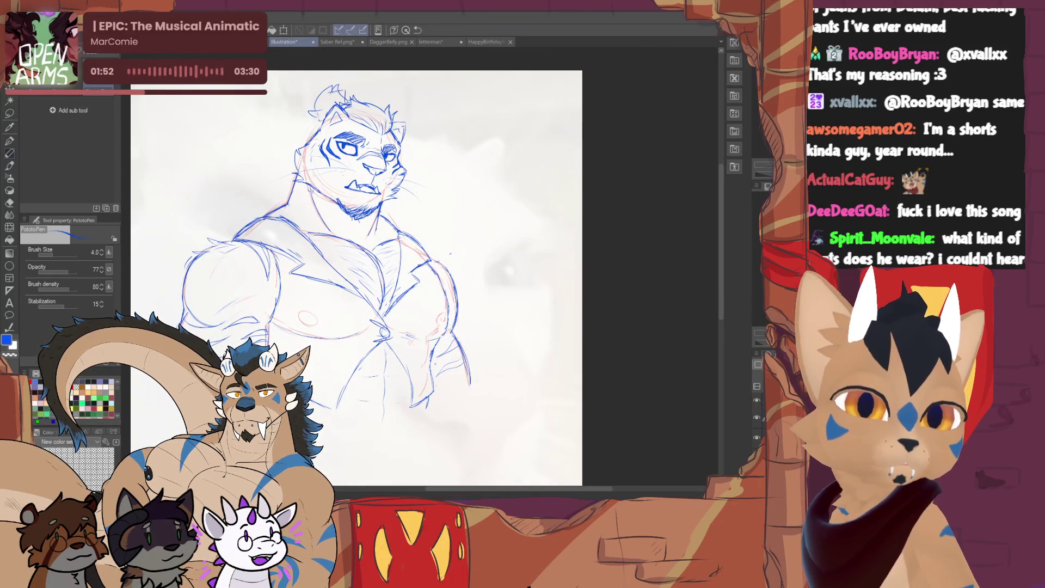
Start a Scale/Rotate transform of the whole sketch with Ctrl+T
key("ctrl+t")
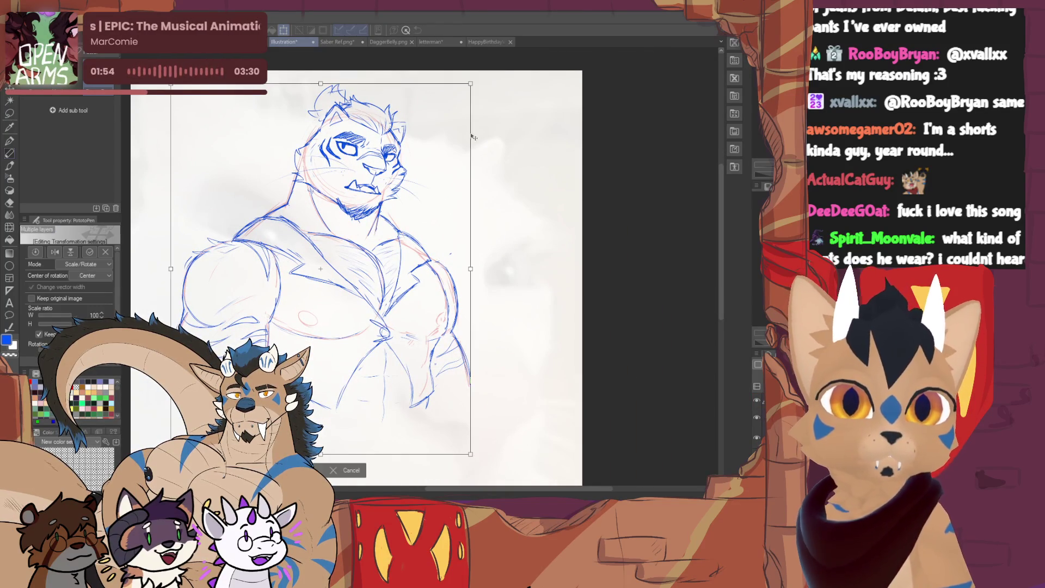
Scale the tiger sketch to 88% and reposition it up and to the left, confirming the transform
left_click_drag(469, 87, 436, 117)
mouse_move(361, 268)
left_mouse_down()
mouse_move(322, 202)
mouse_move(325, 220)
left_mouse_up()
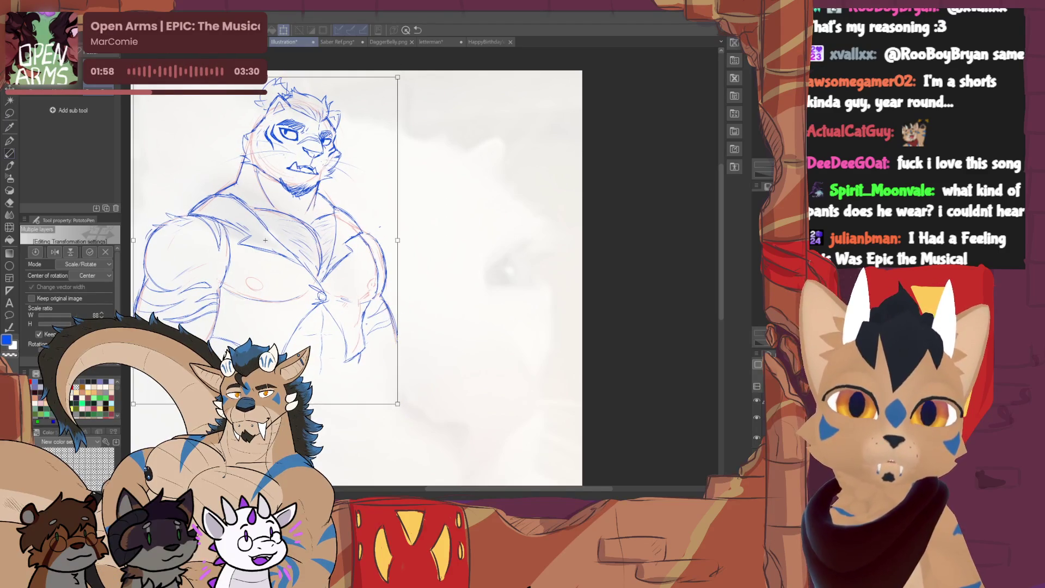
key("Return")
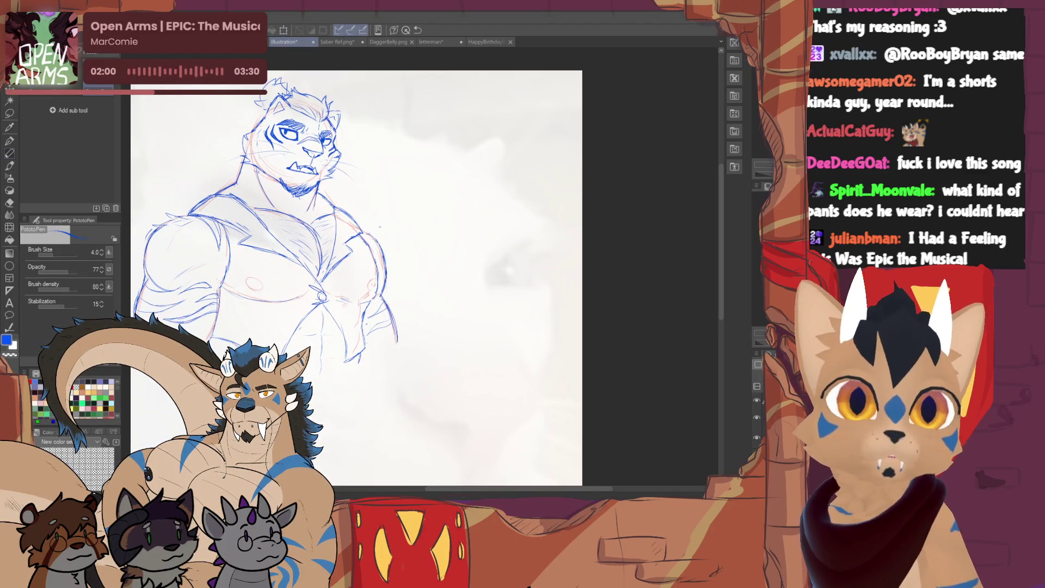
Recentre the view on the resized sketch, briefly toggling eraser and pen tools
left_click_drag(408, 286, 476, 306)
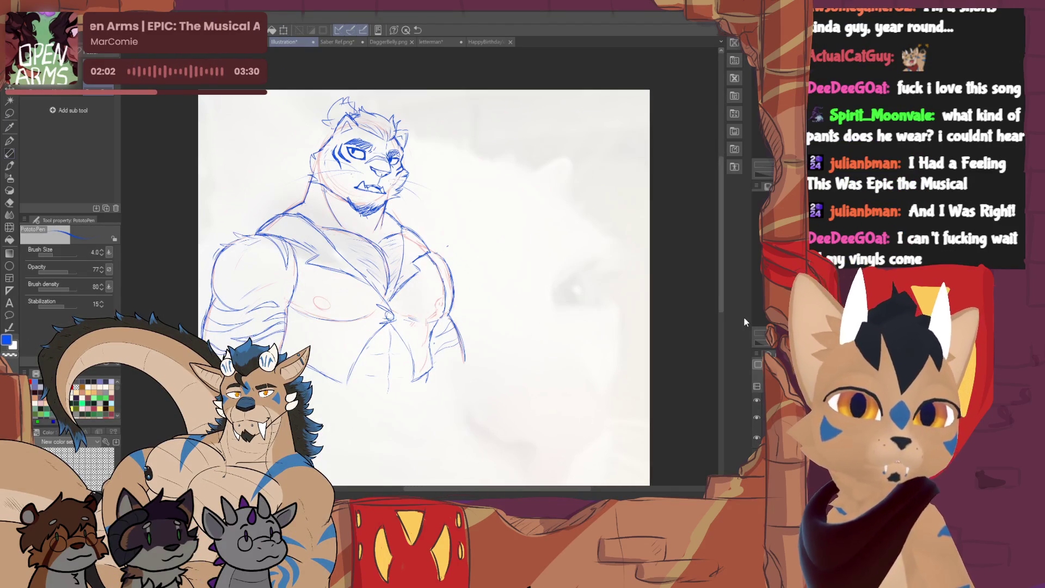
key("e")
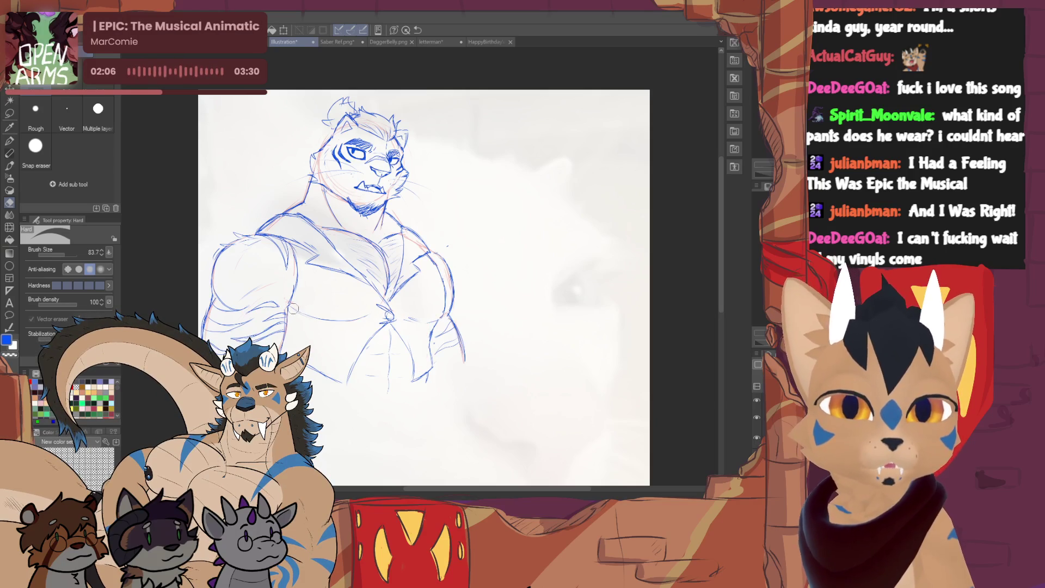
key("p")
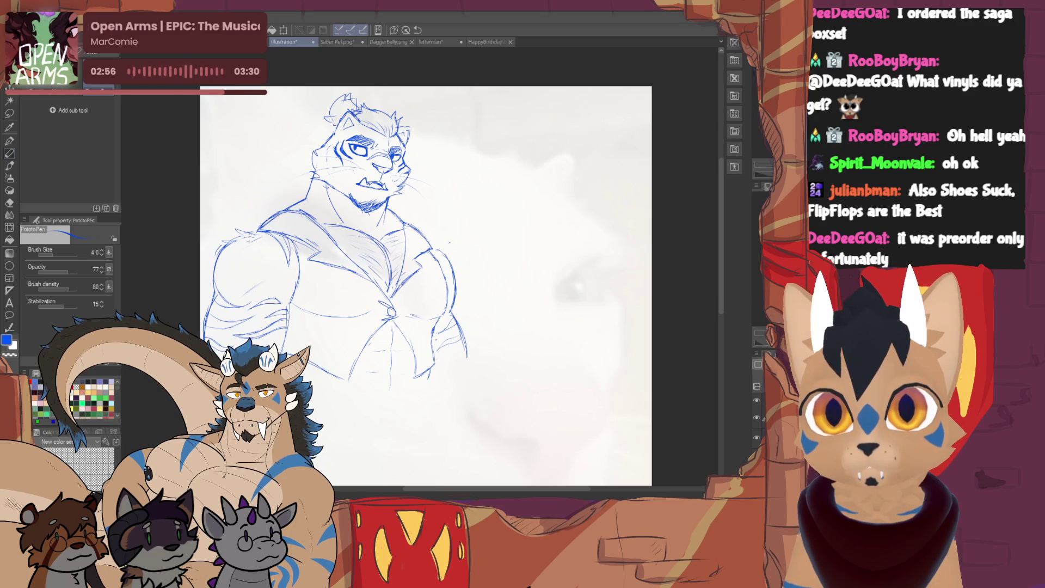
left_click_drag(425, 286, 350, 250)
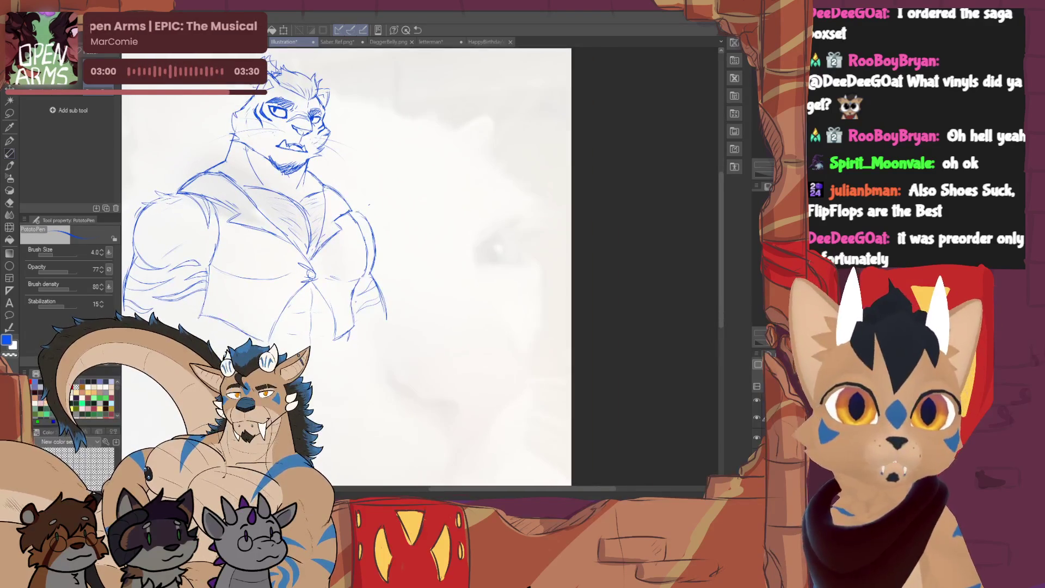